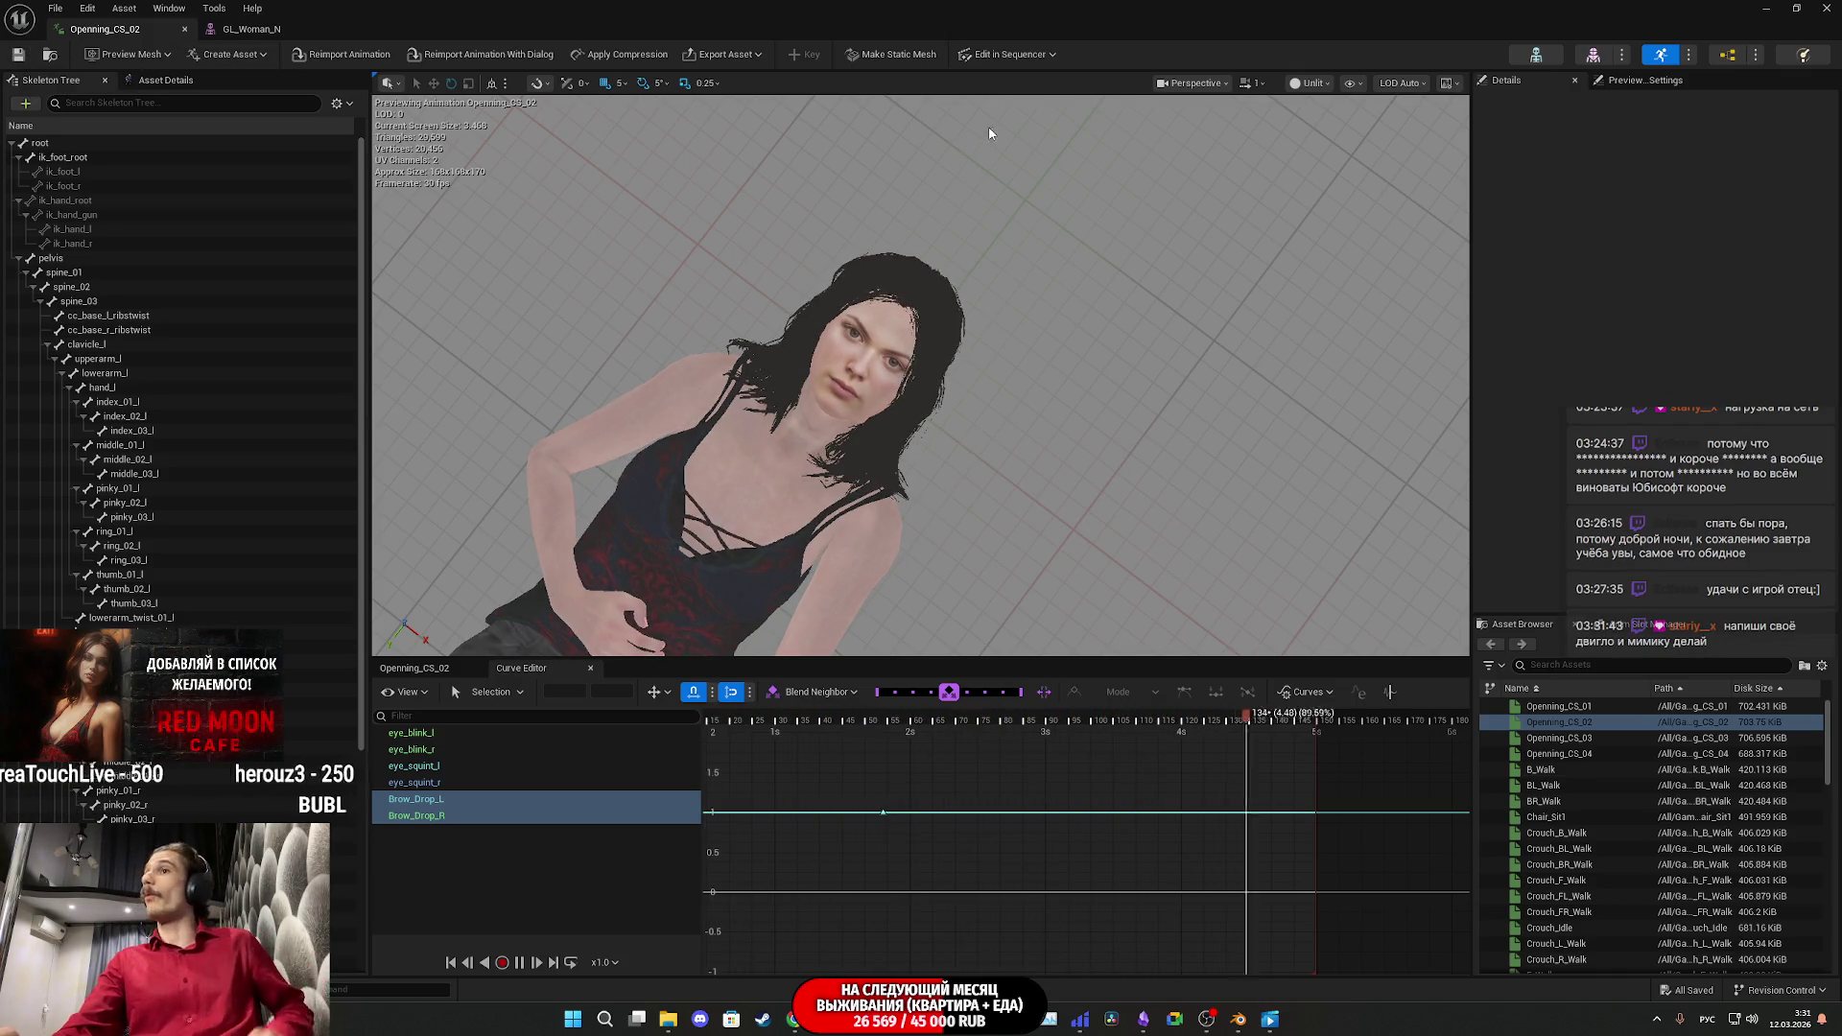
Step: Assign Openning_CS_02 as the bed character's Anim to Play and run the level full screen
{"action": "left_click", "coordinate": [1832, 8]}
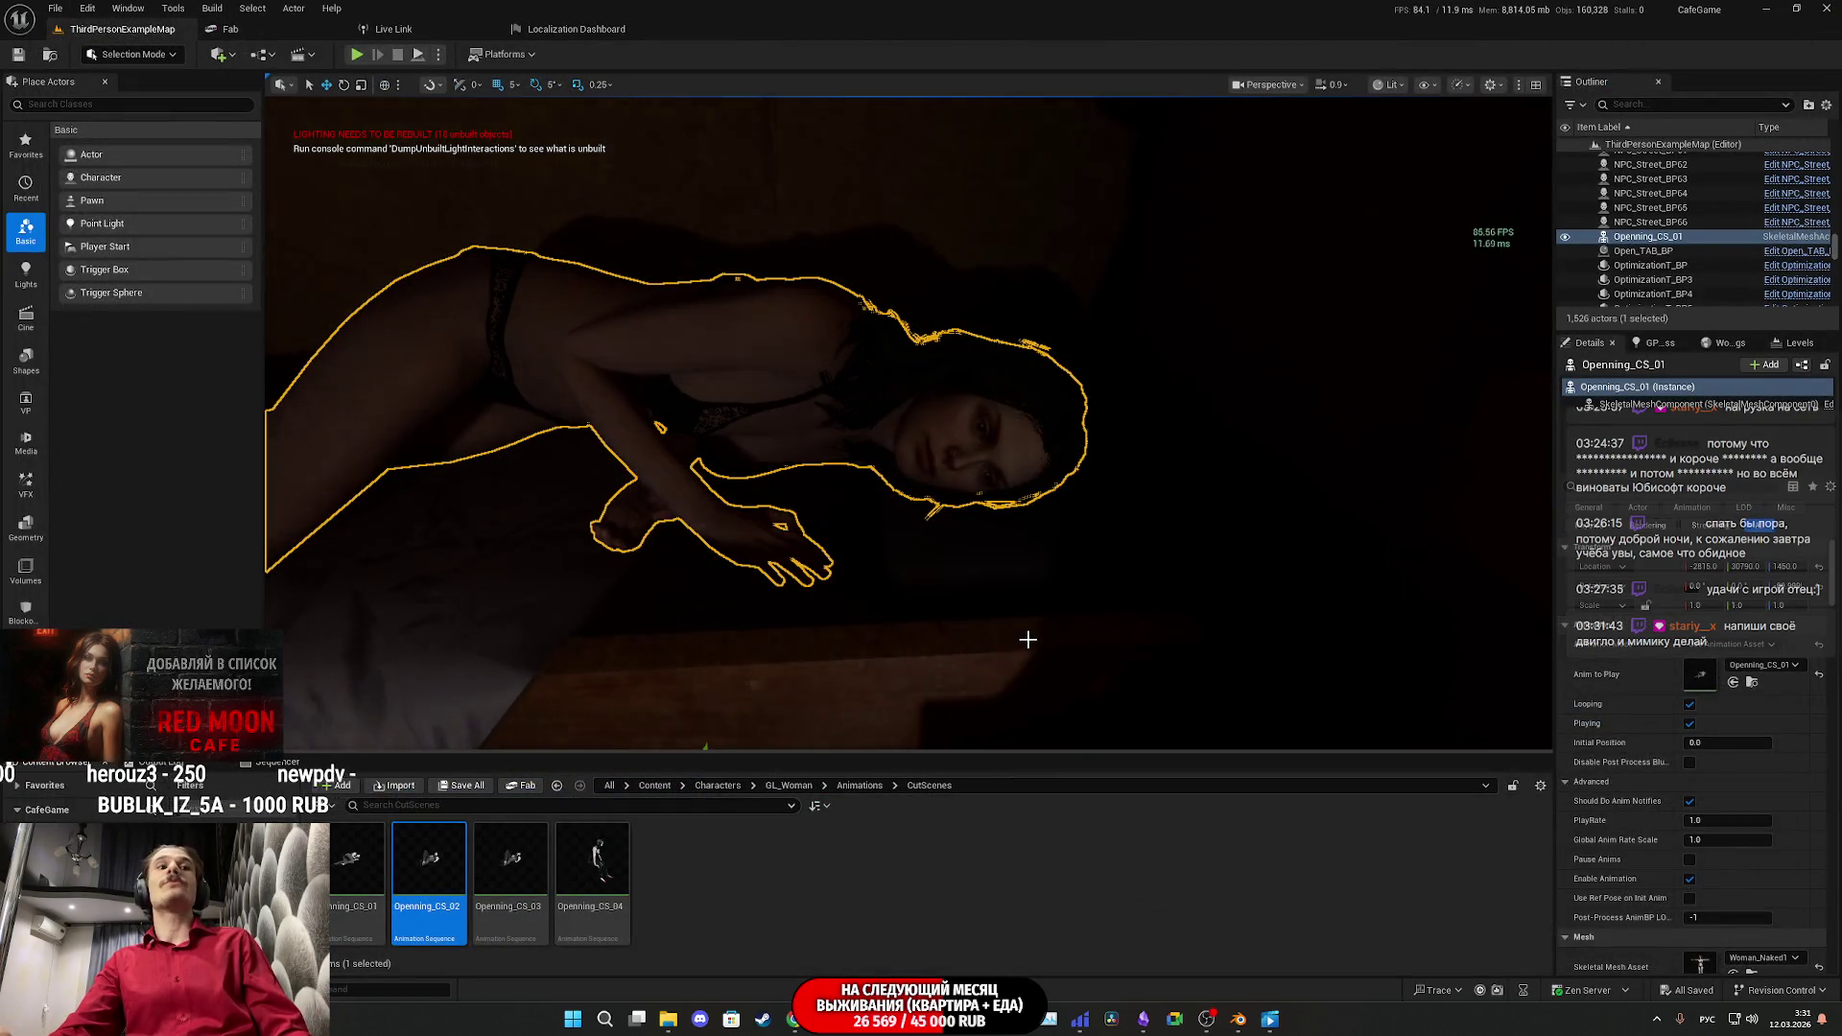
{"action": "mouse_move", "coordinate": [429, 863]}
{"action": "left_mouse_down"}
{"action": "mouse_move", "coordinate": [729, 892]}
{"action": "mouse_move", "coordinate": [1695, 673]}
{"action": "left_mouse_up"}
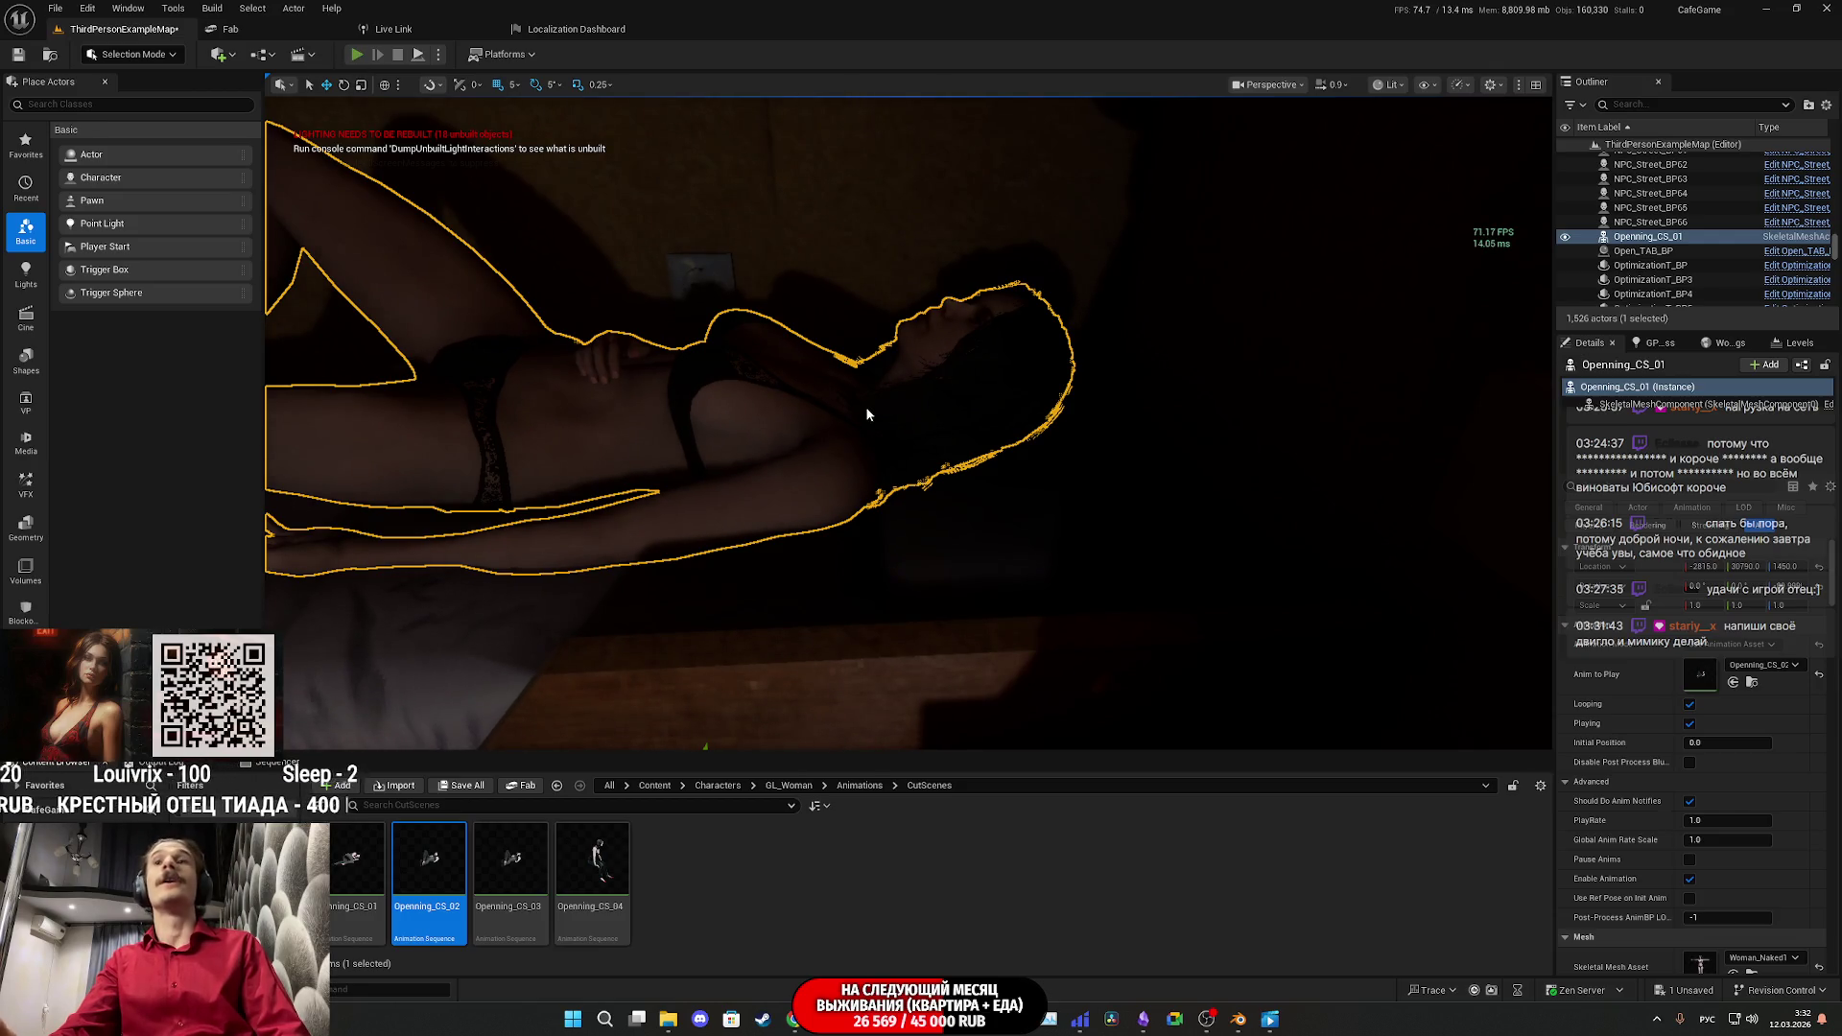
{"action": "key", "text": "F11"}
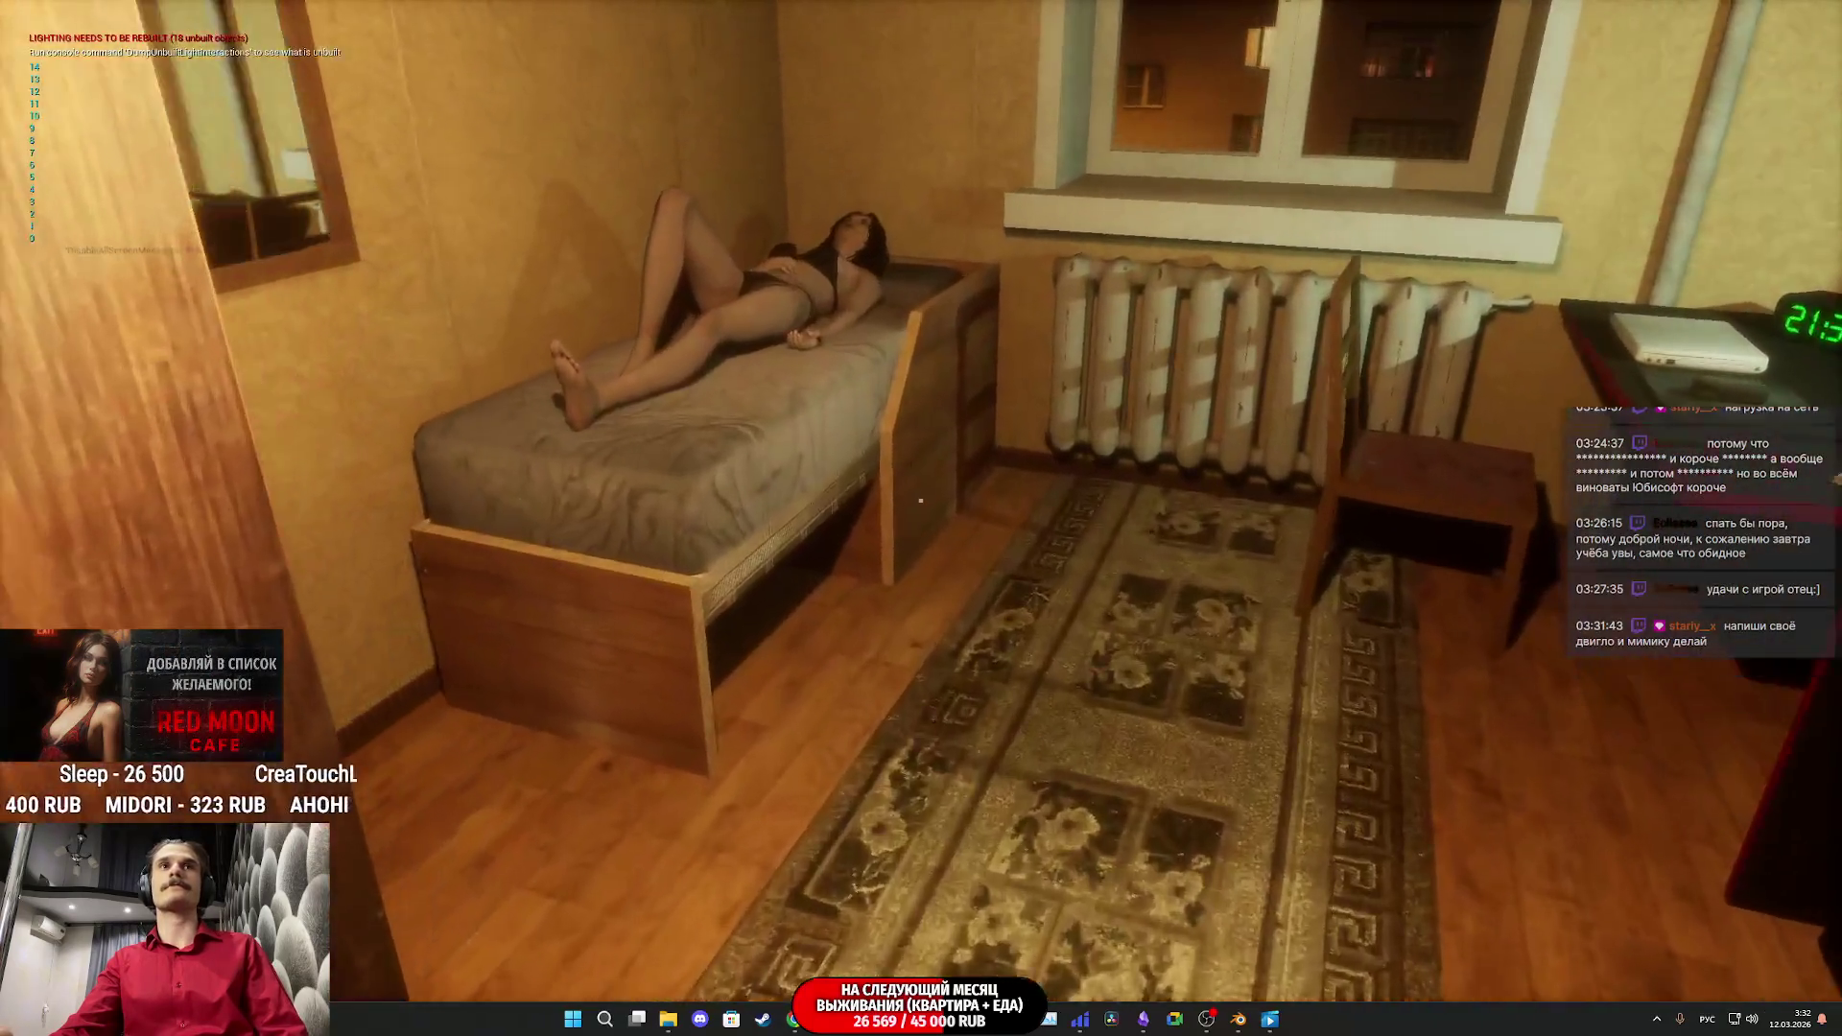
Step: Eject with F8 to fly the camera around the woman's hand and torso, then resume and hit the bathroom light
{"action": "key", "text": "w"}
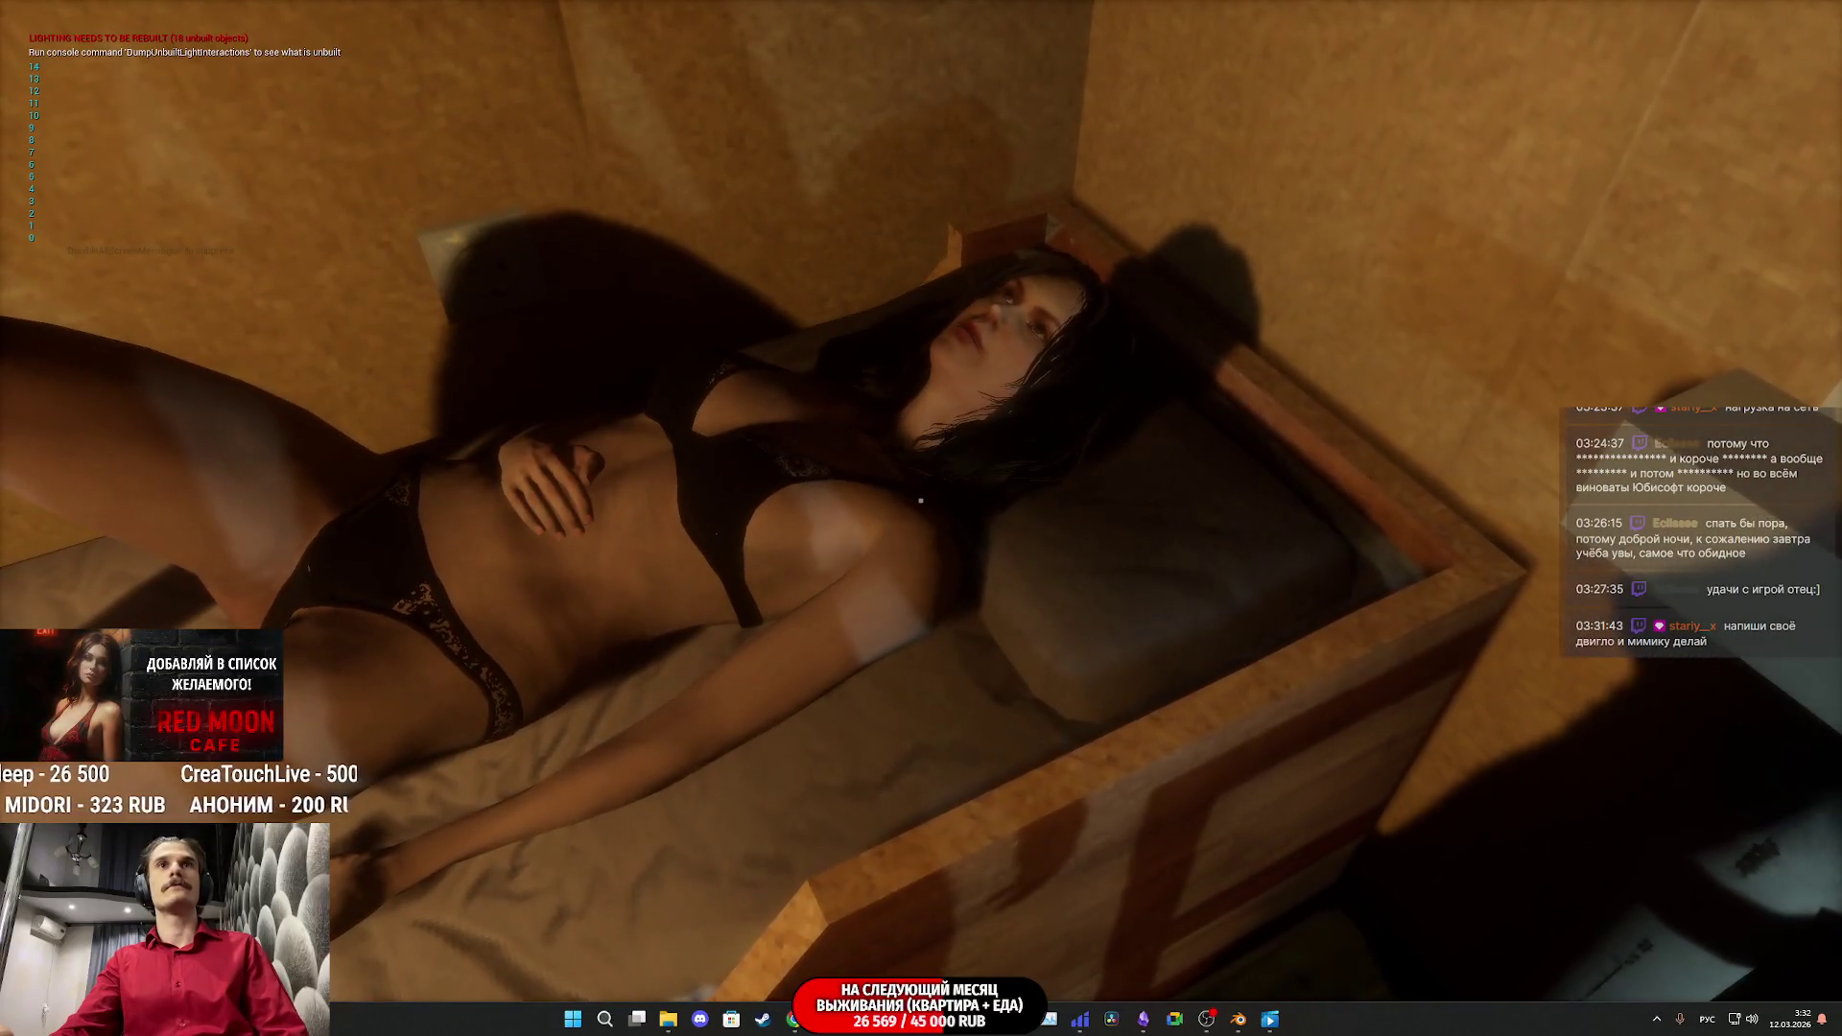
{"action": "key", "text": "F8"}
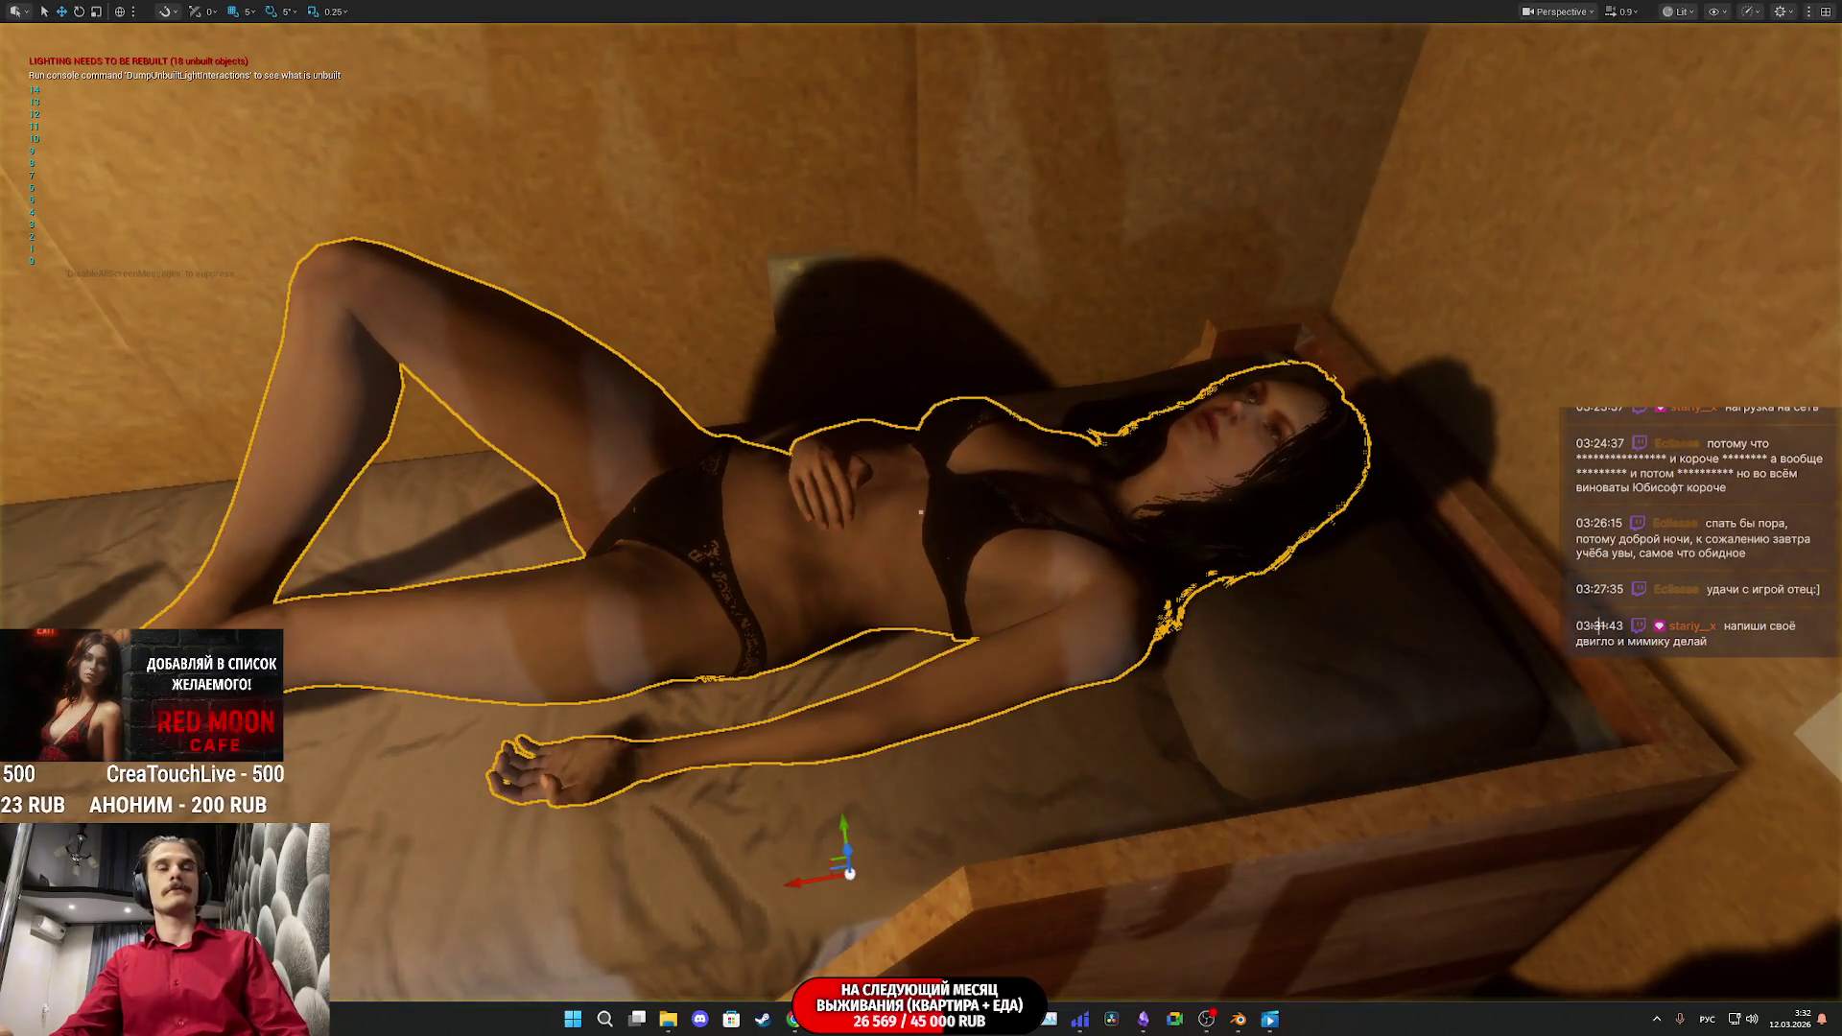
{"action": "key", "text": "w"}
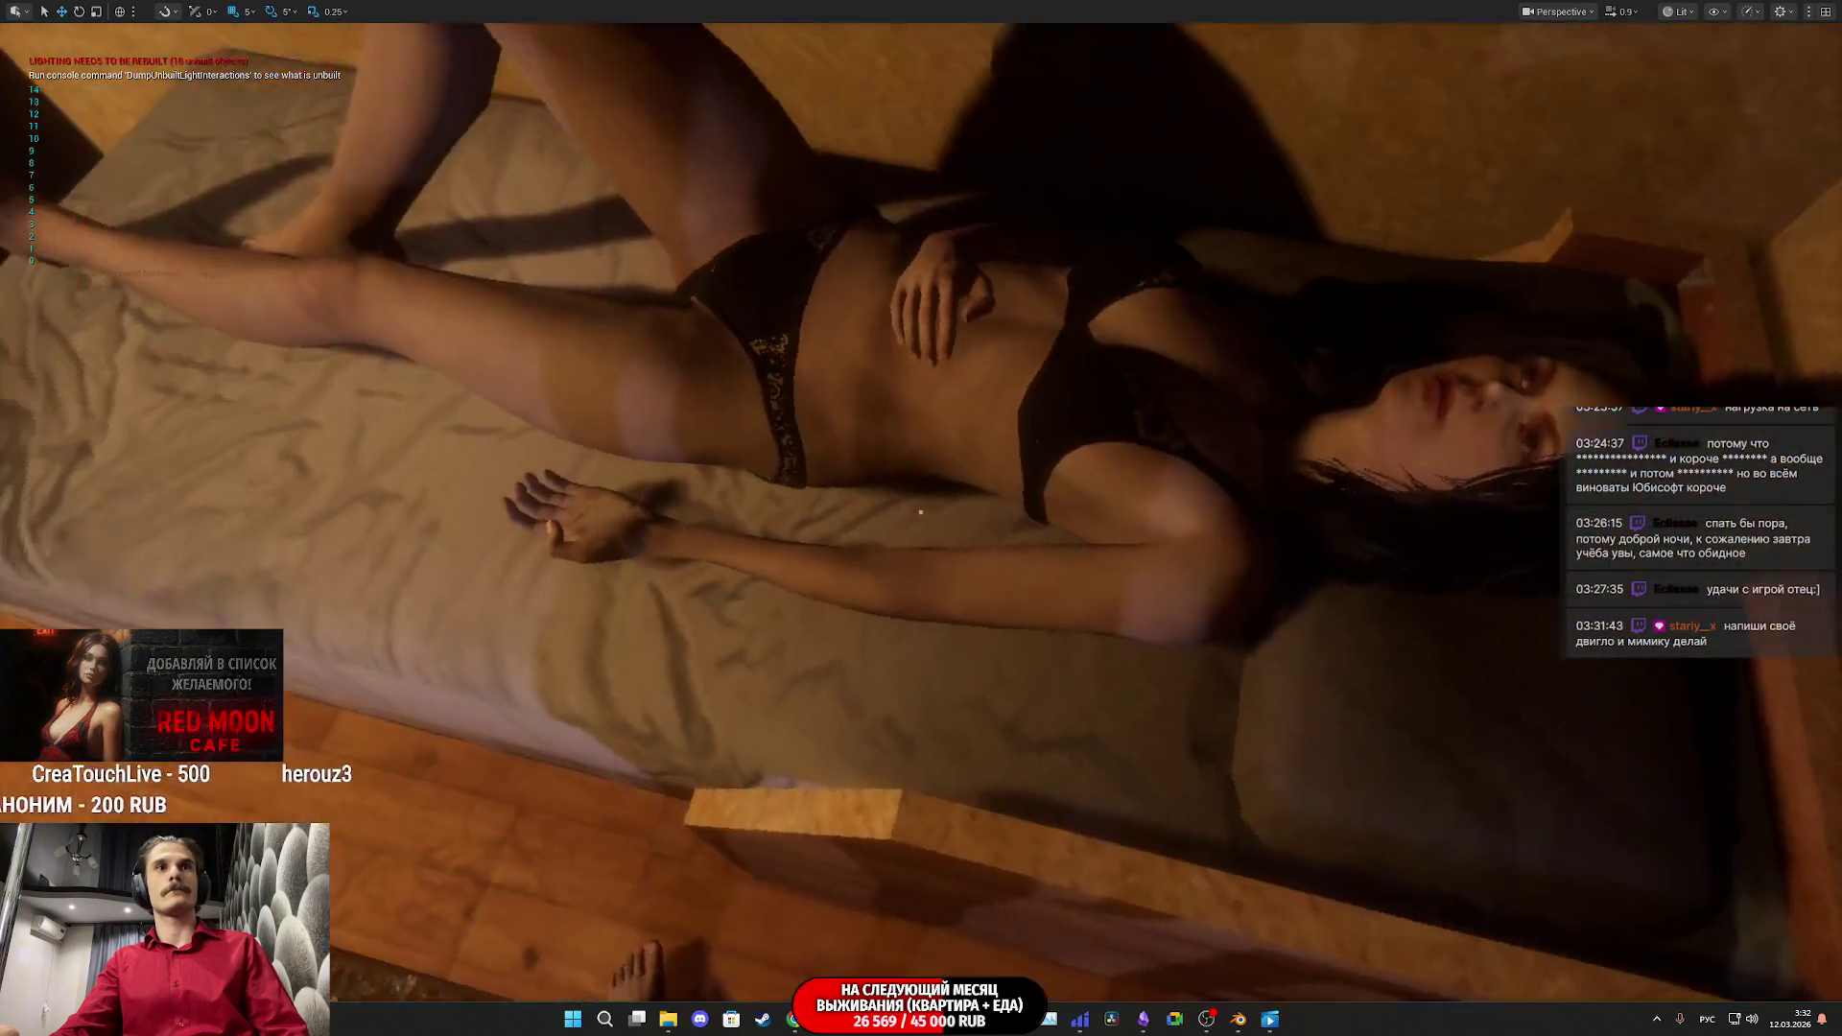
{"action": "key", "text": "s"}
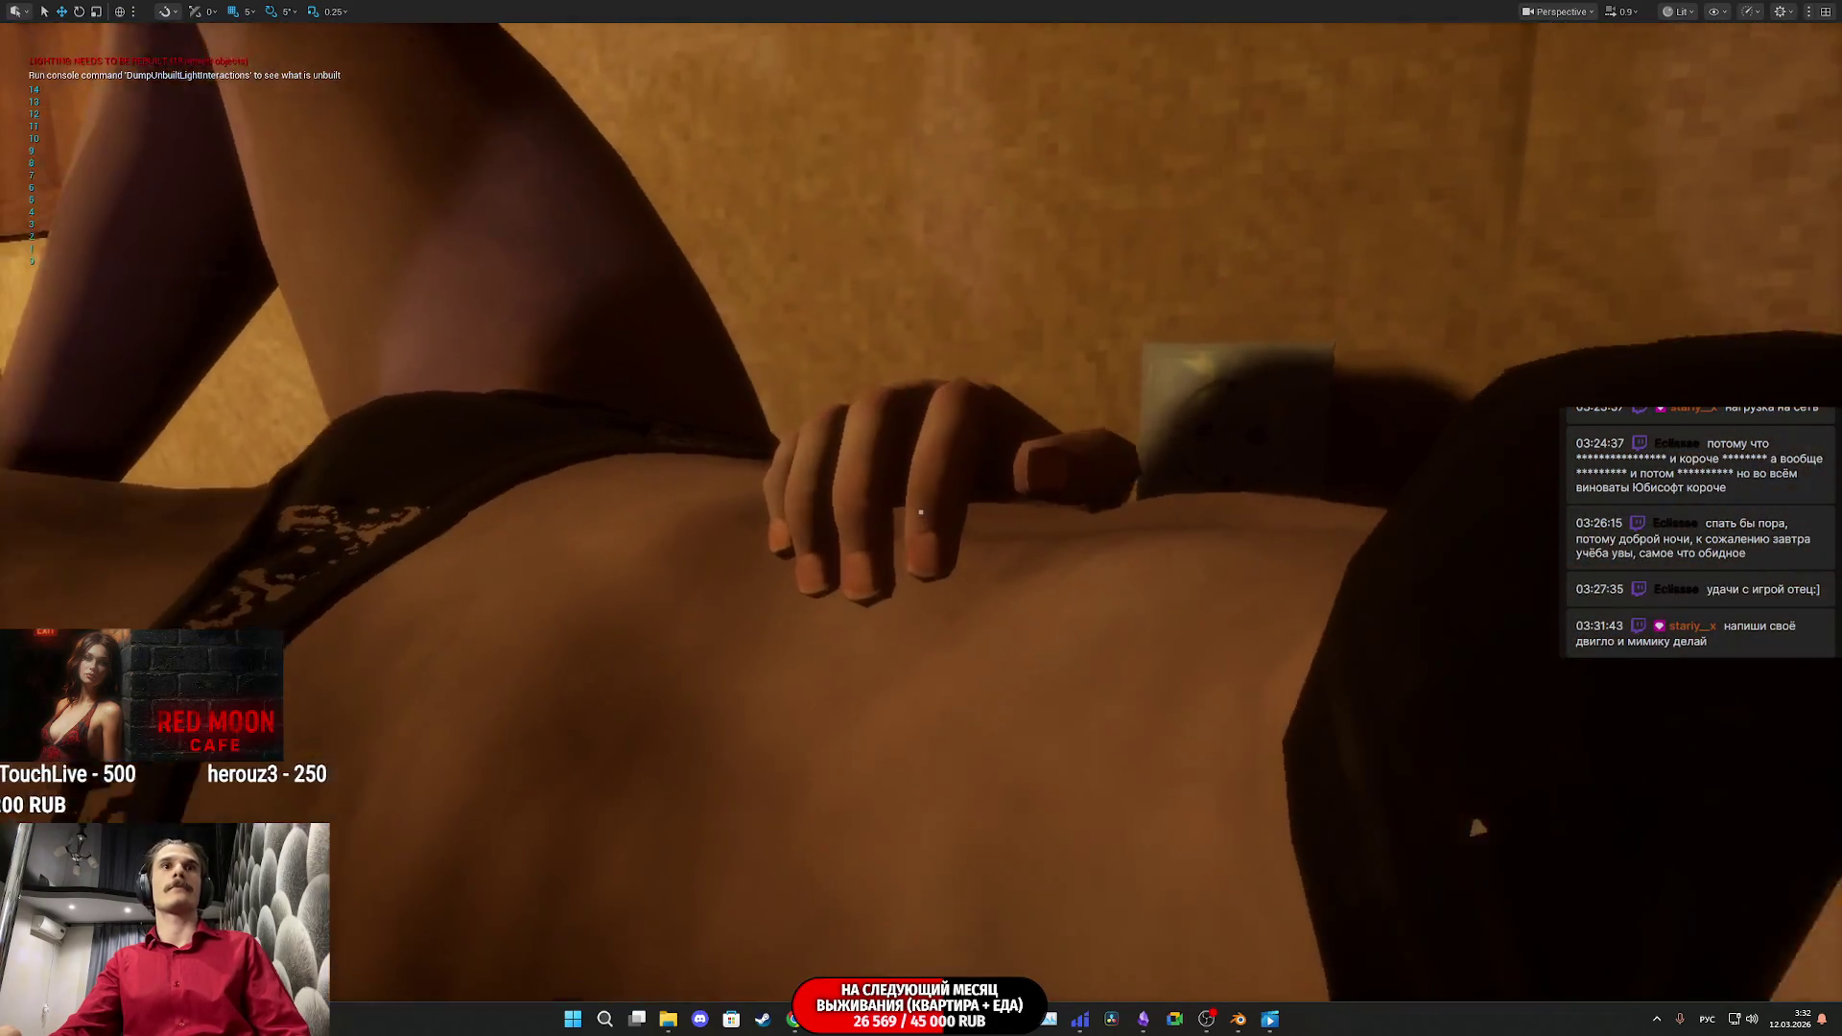
{"action": "key", "text": "q"}
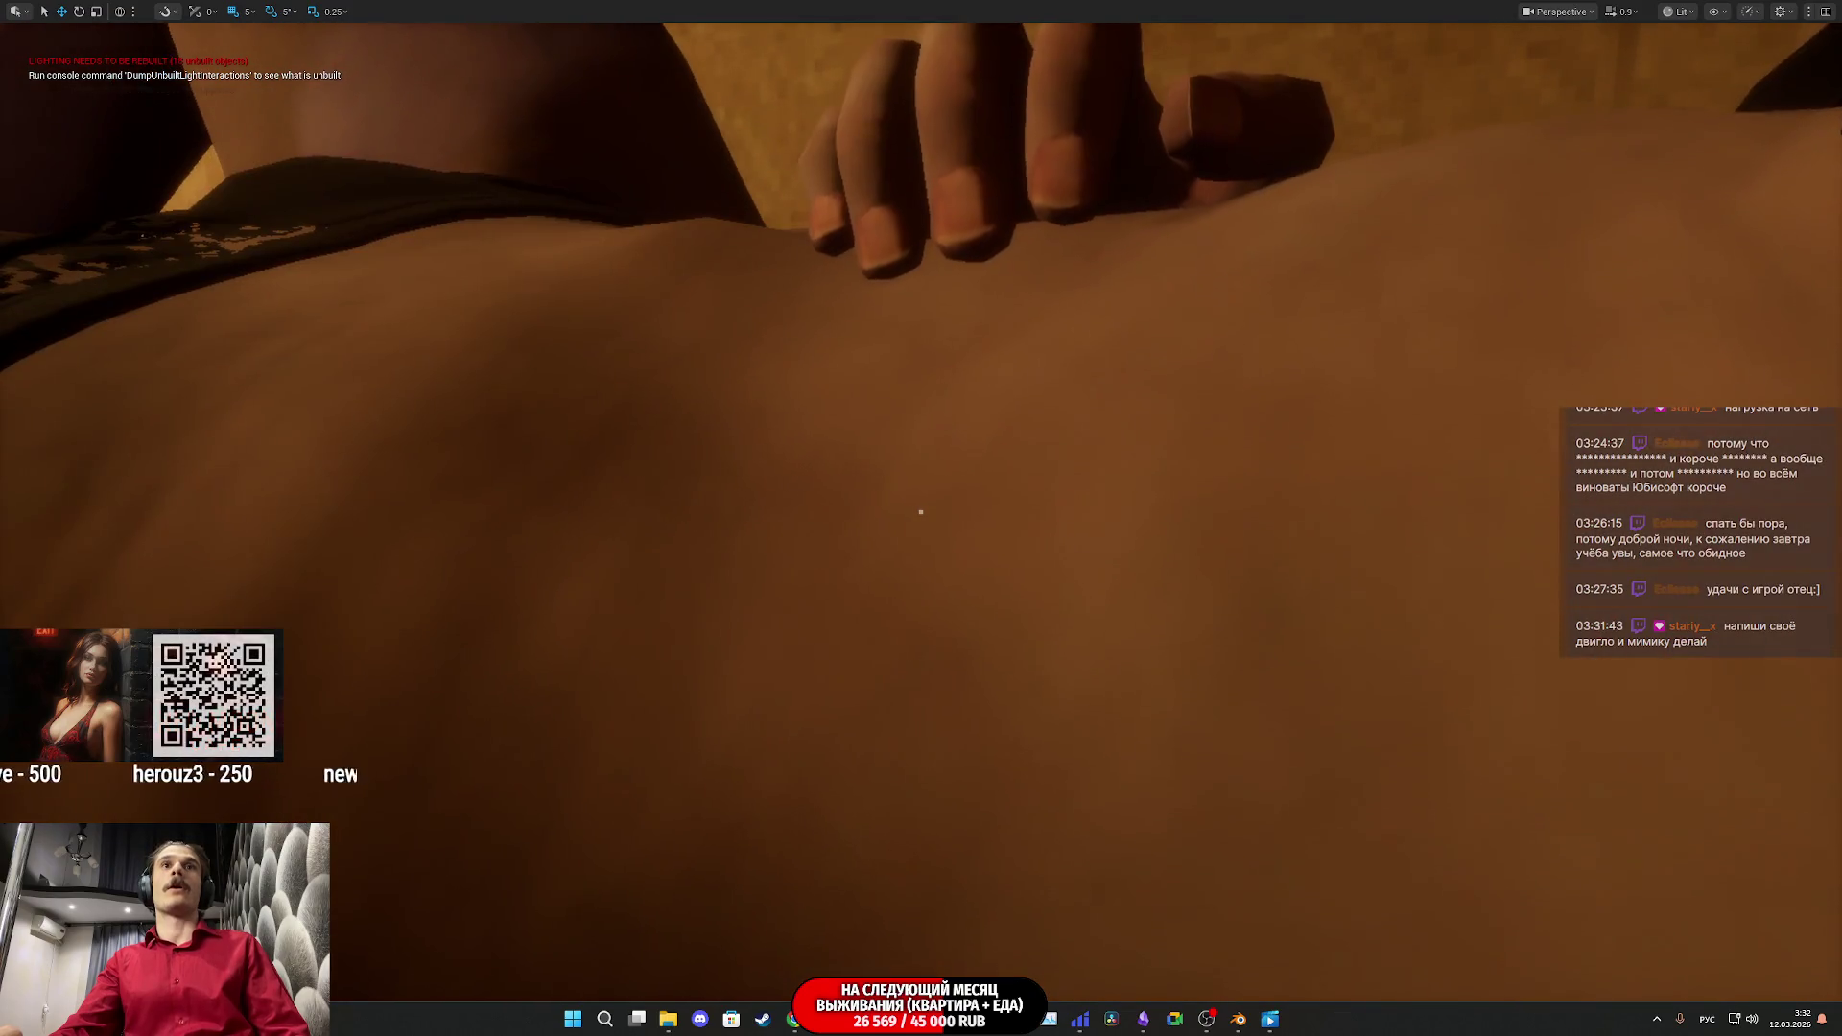
{"action": "key", "text": "s"}
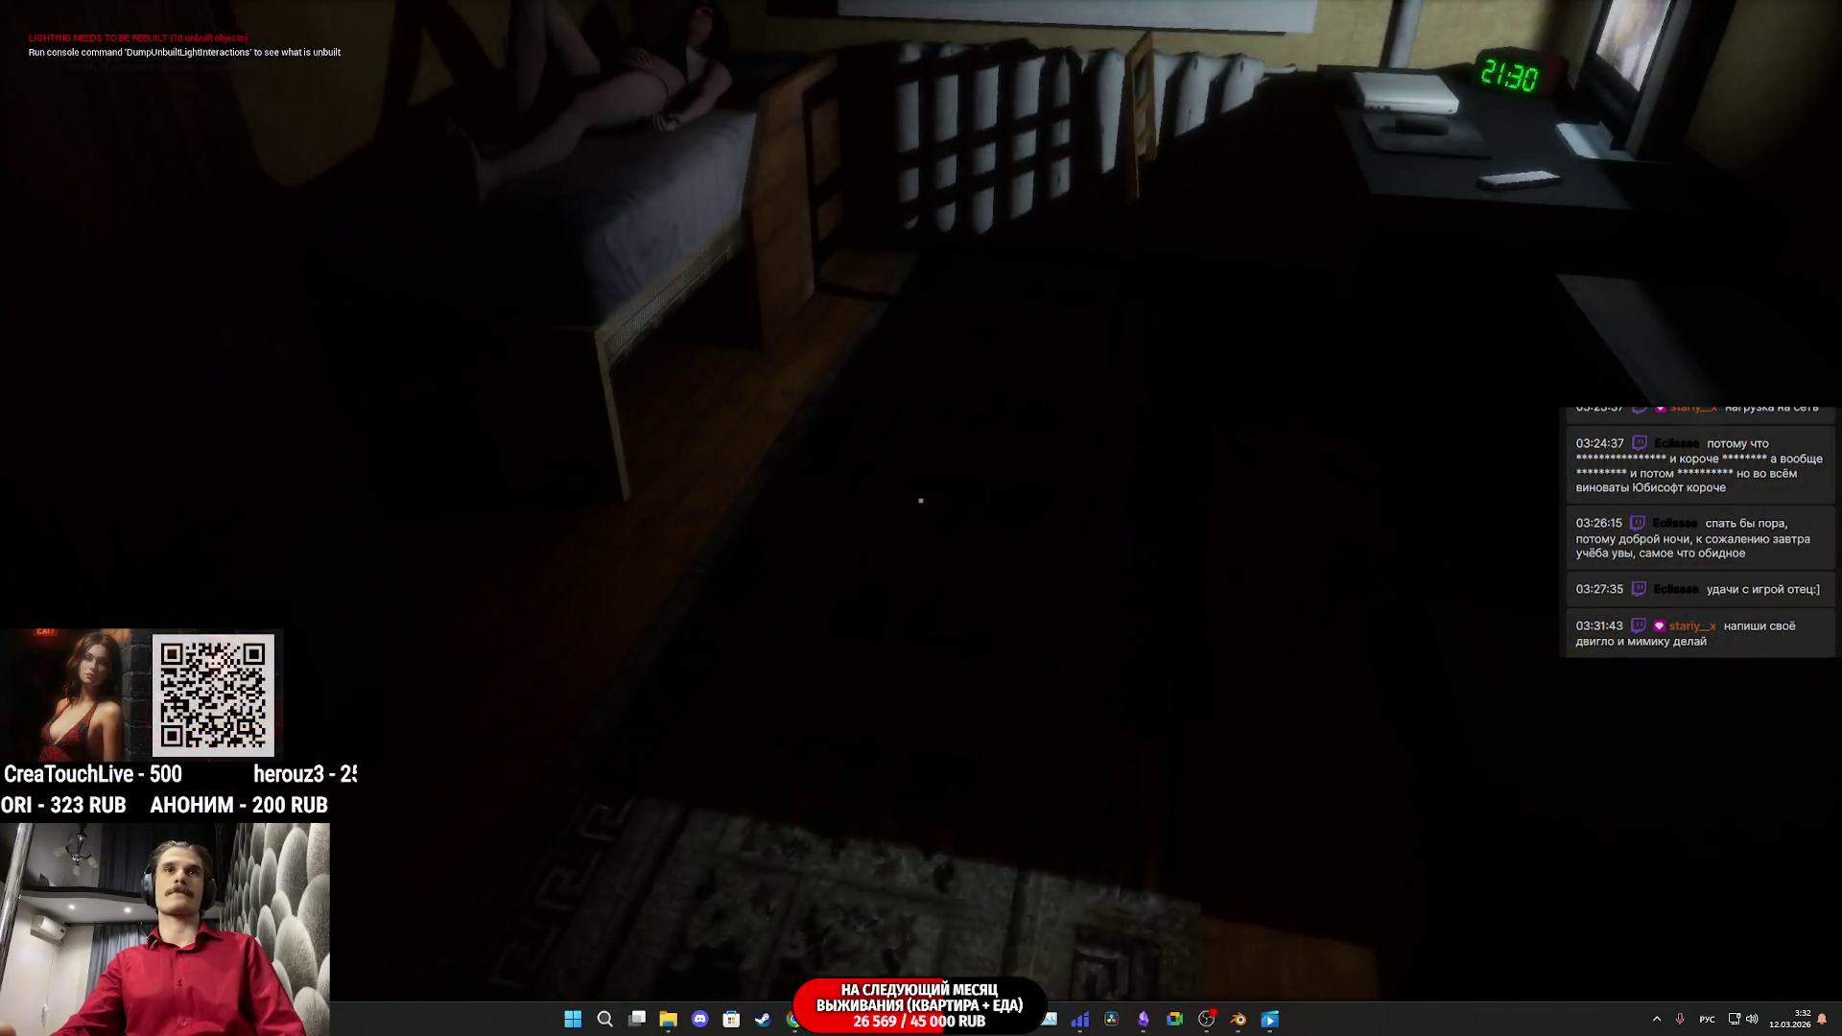
{"action": "key", "text": "g"}
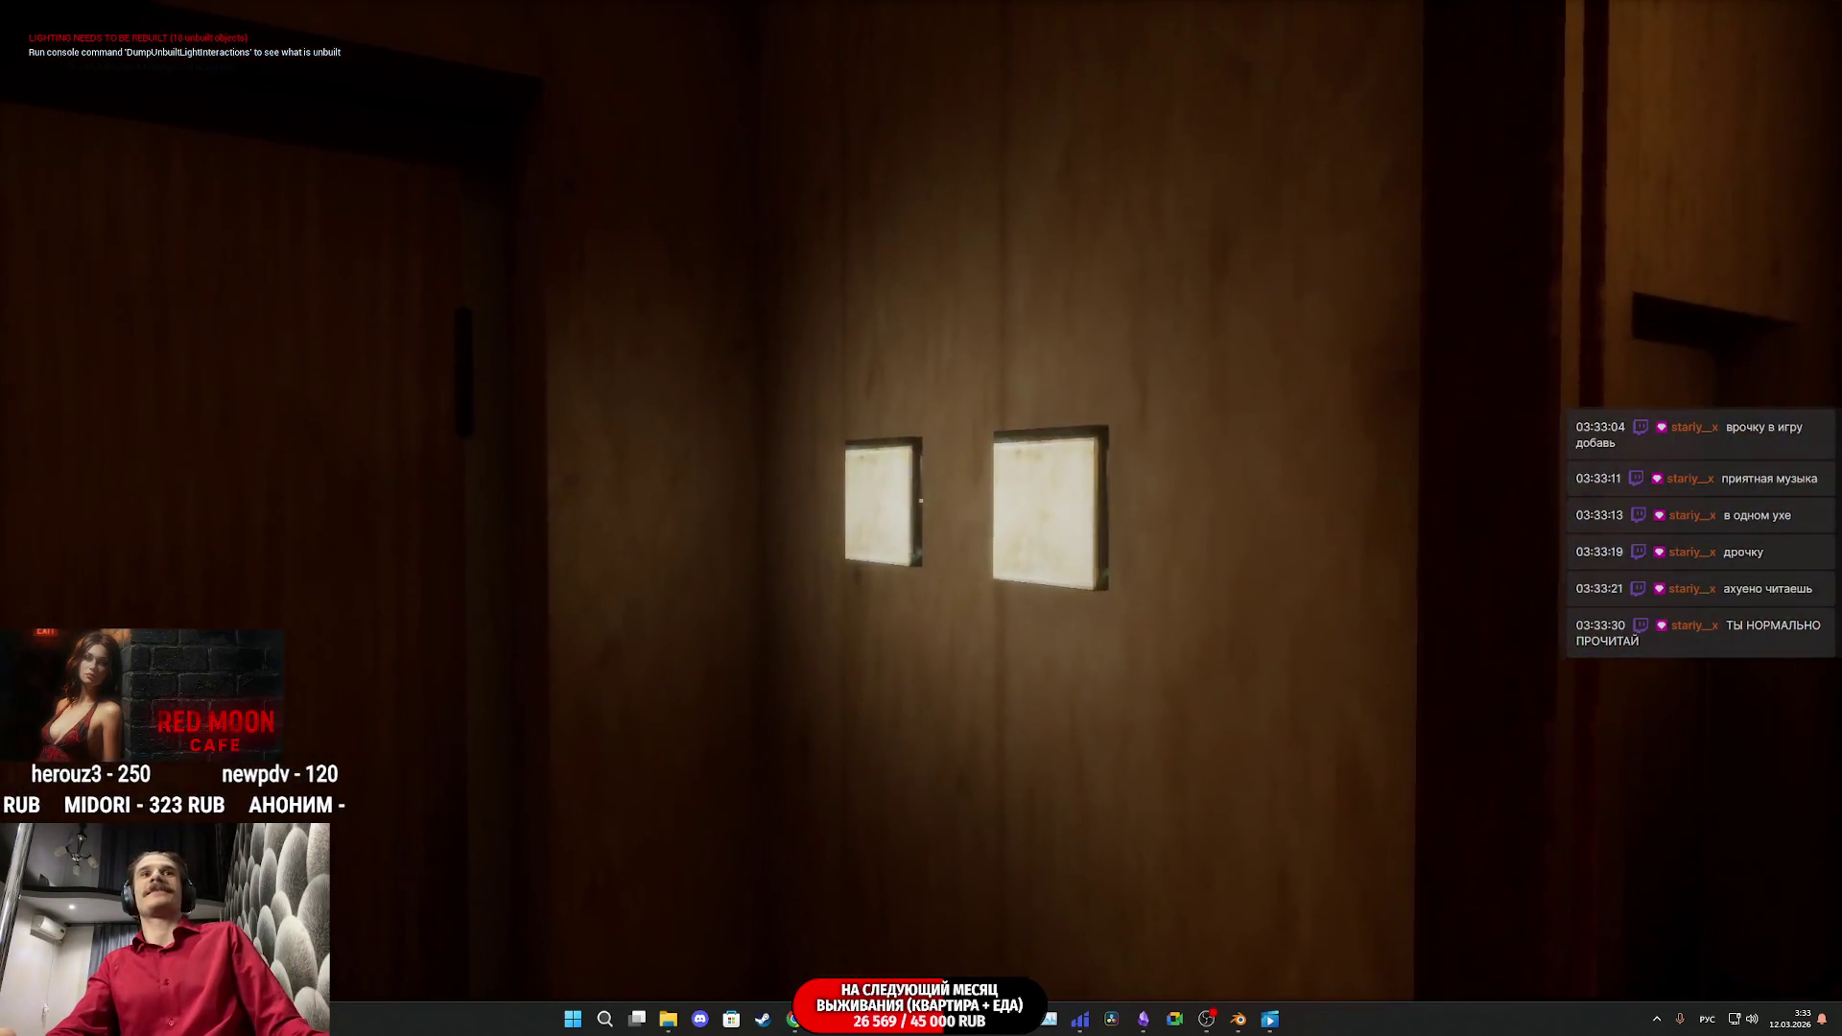
{"action": "left_click", "coordinate": [921, 499]}
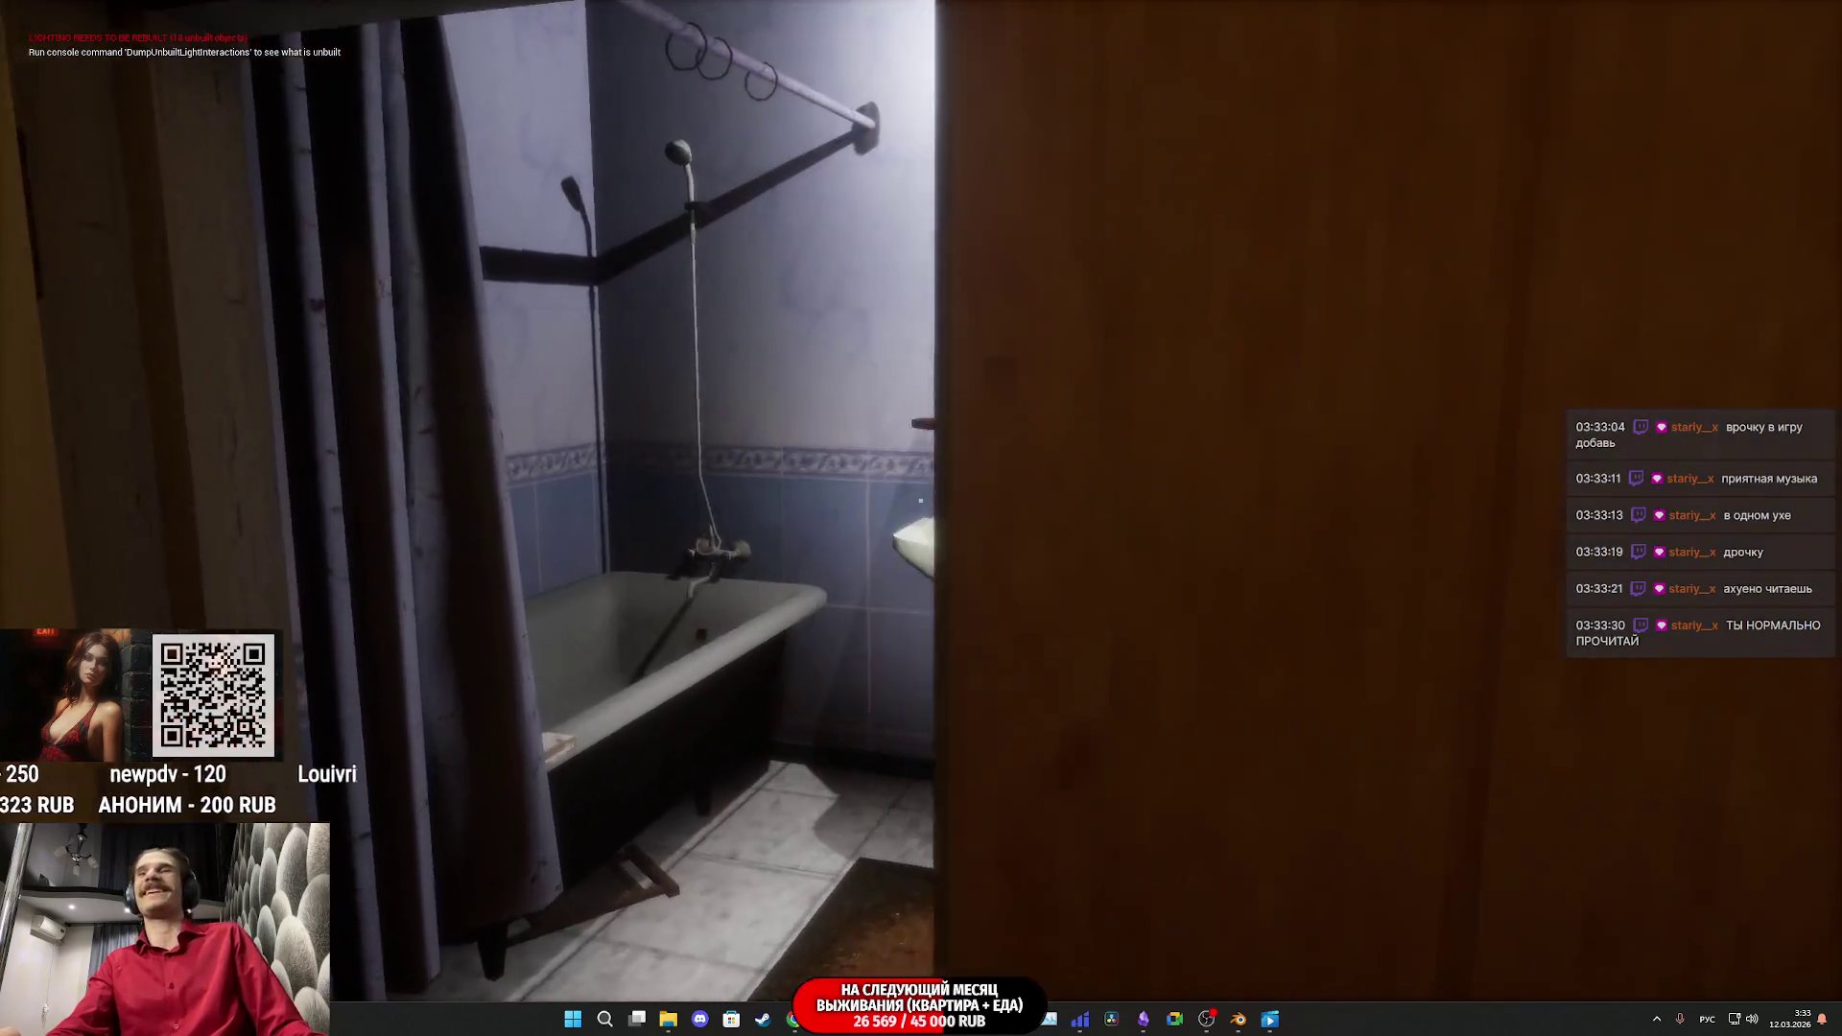
Step: Enter the bathroom, step left to the sink and mirror, and use the towel rail
{"action": "left_click", "coordinate": [920, 500]}
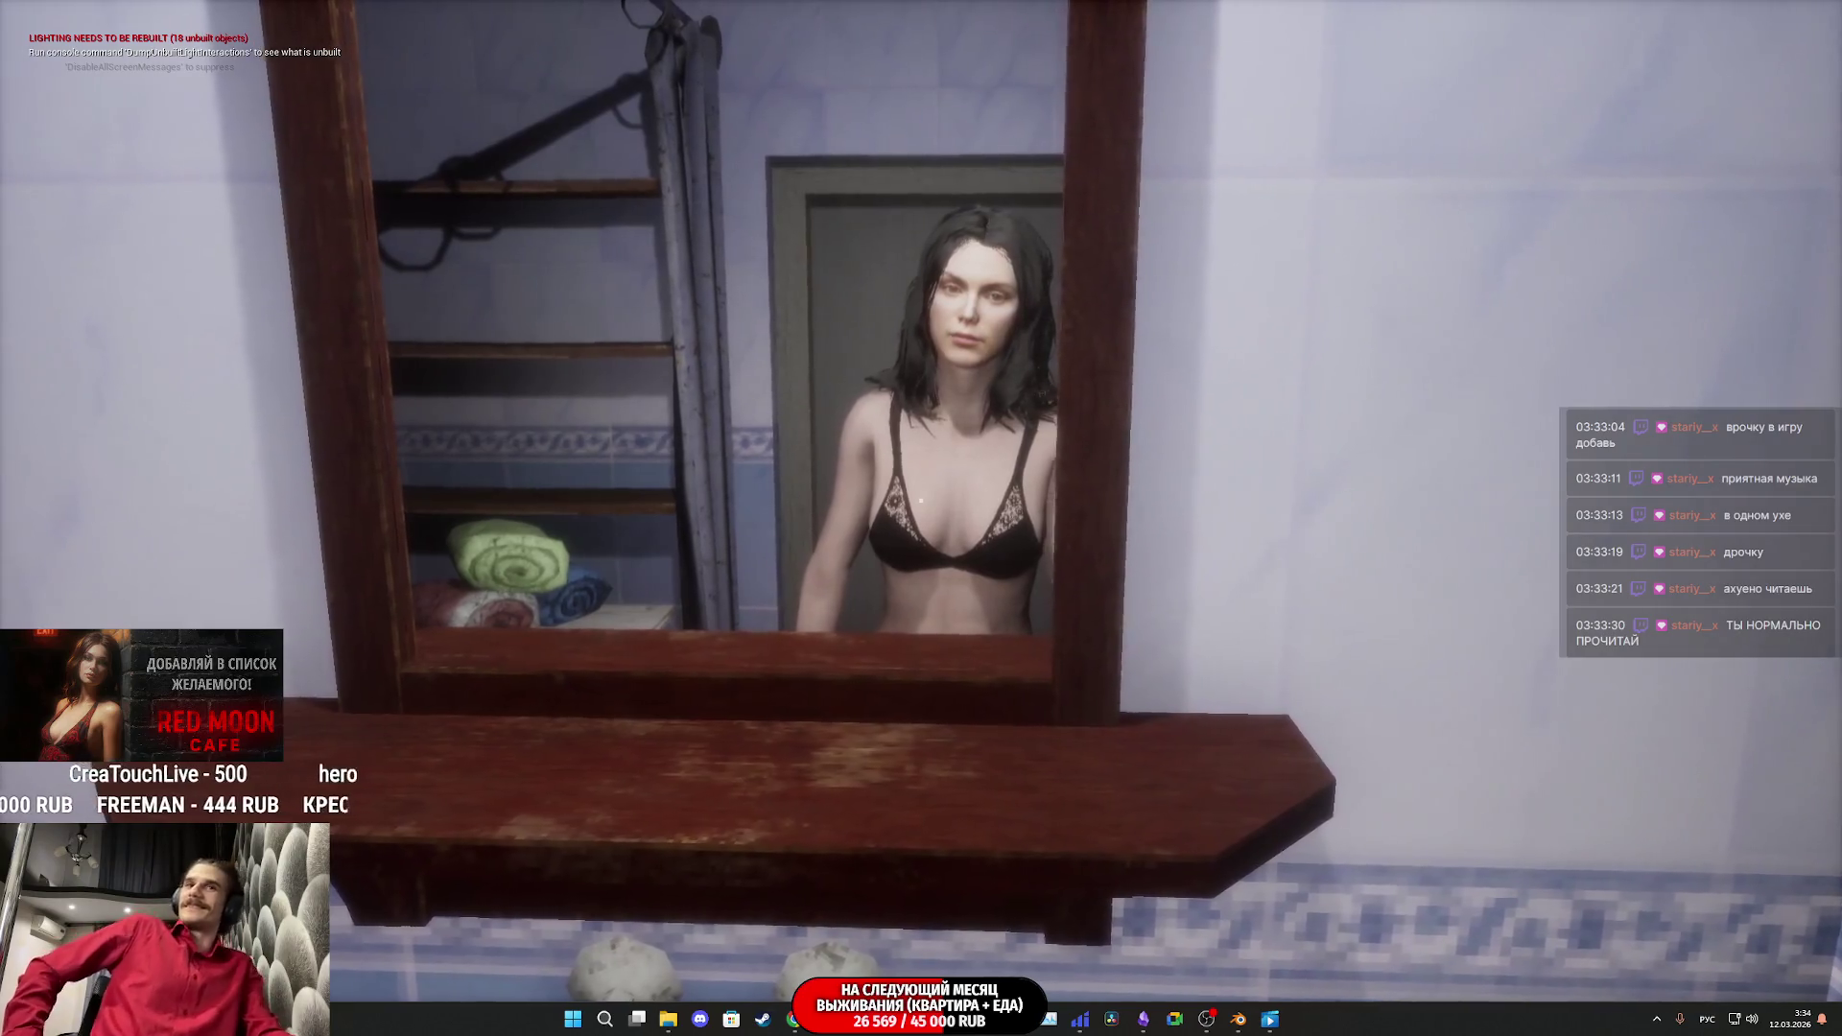
{"action": "key", "text": "a"}
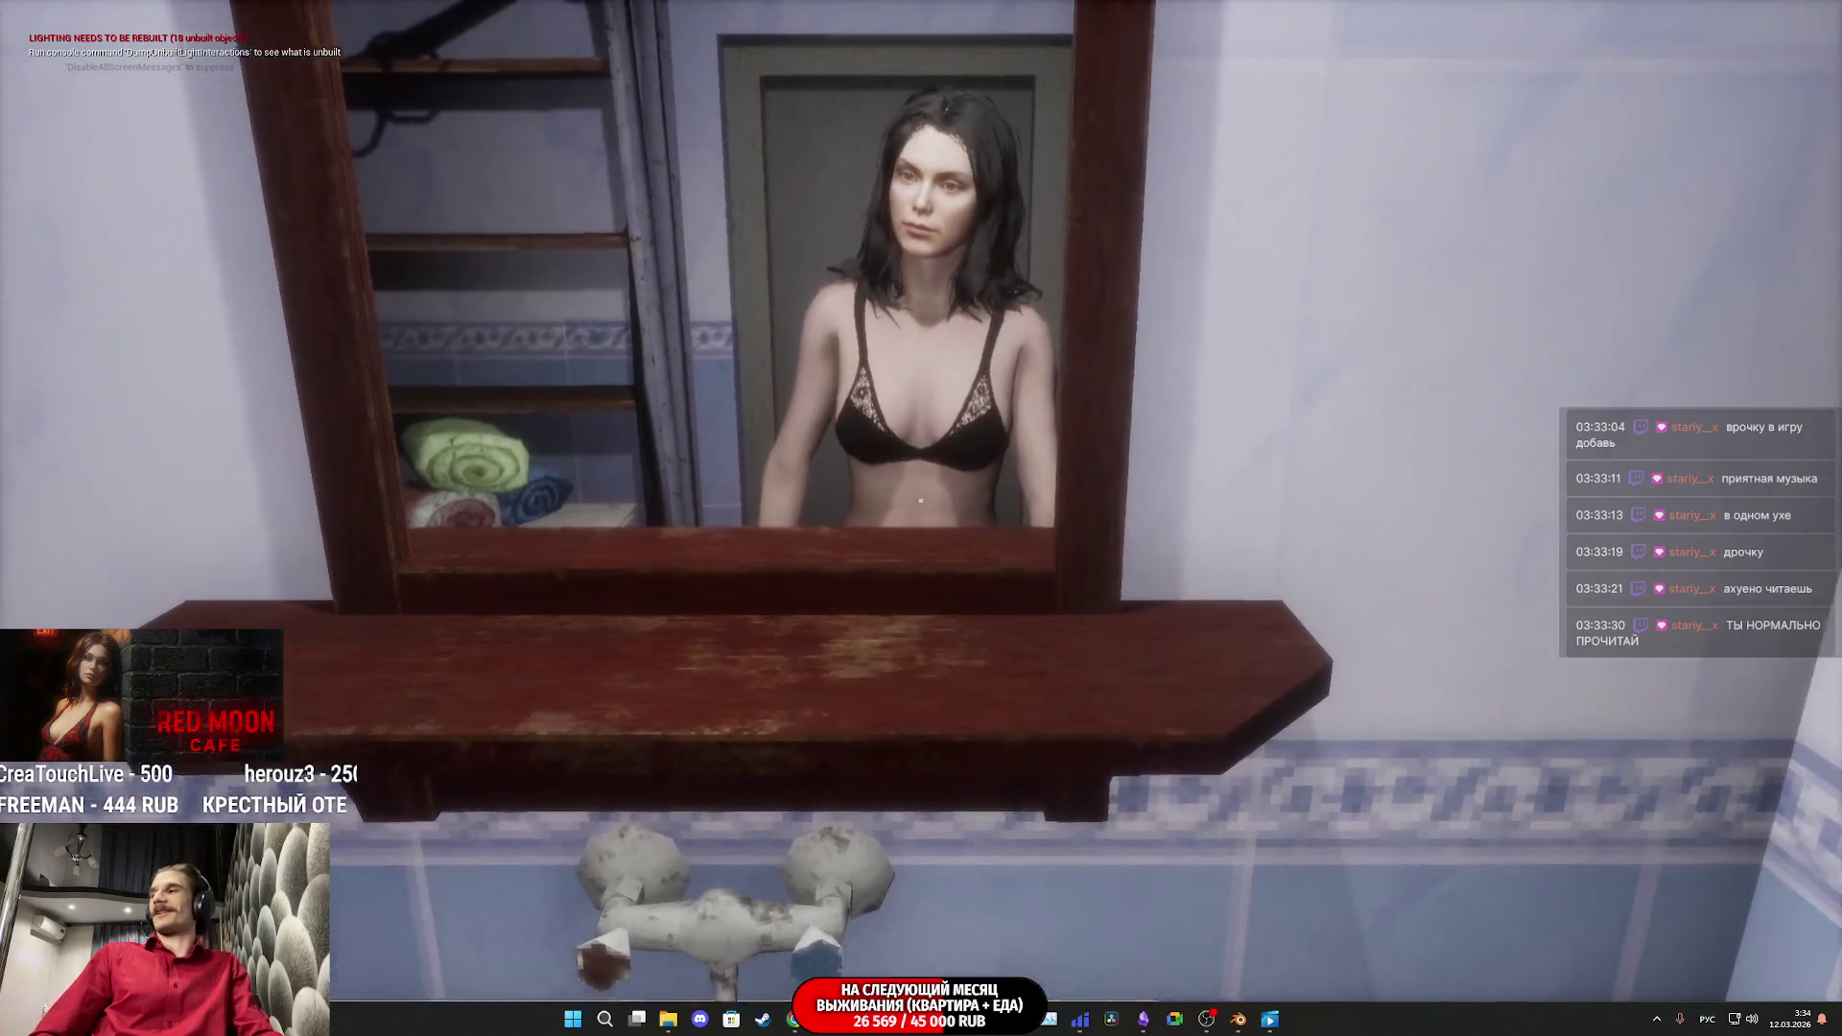
{"action": "key", "text": "a"}
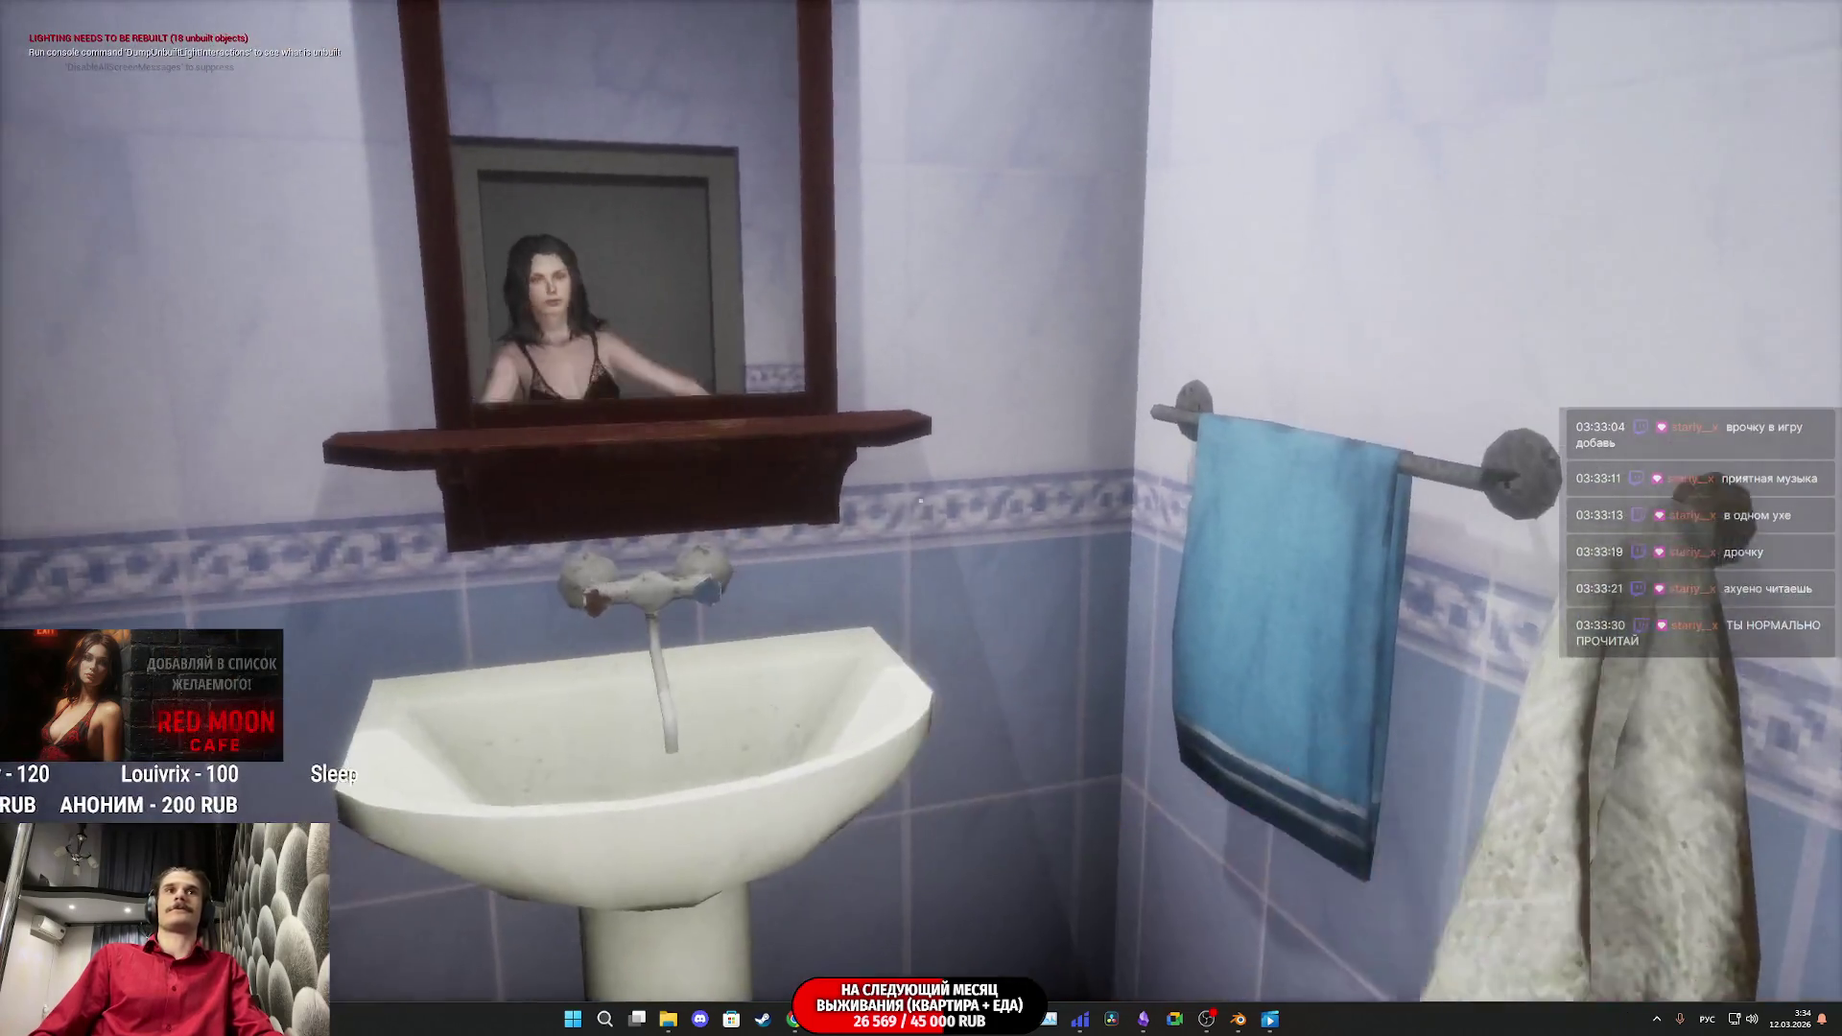
{"action": "left_click", "coordinate": [920, 500]}
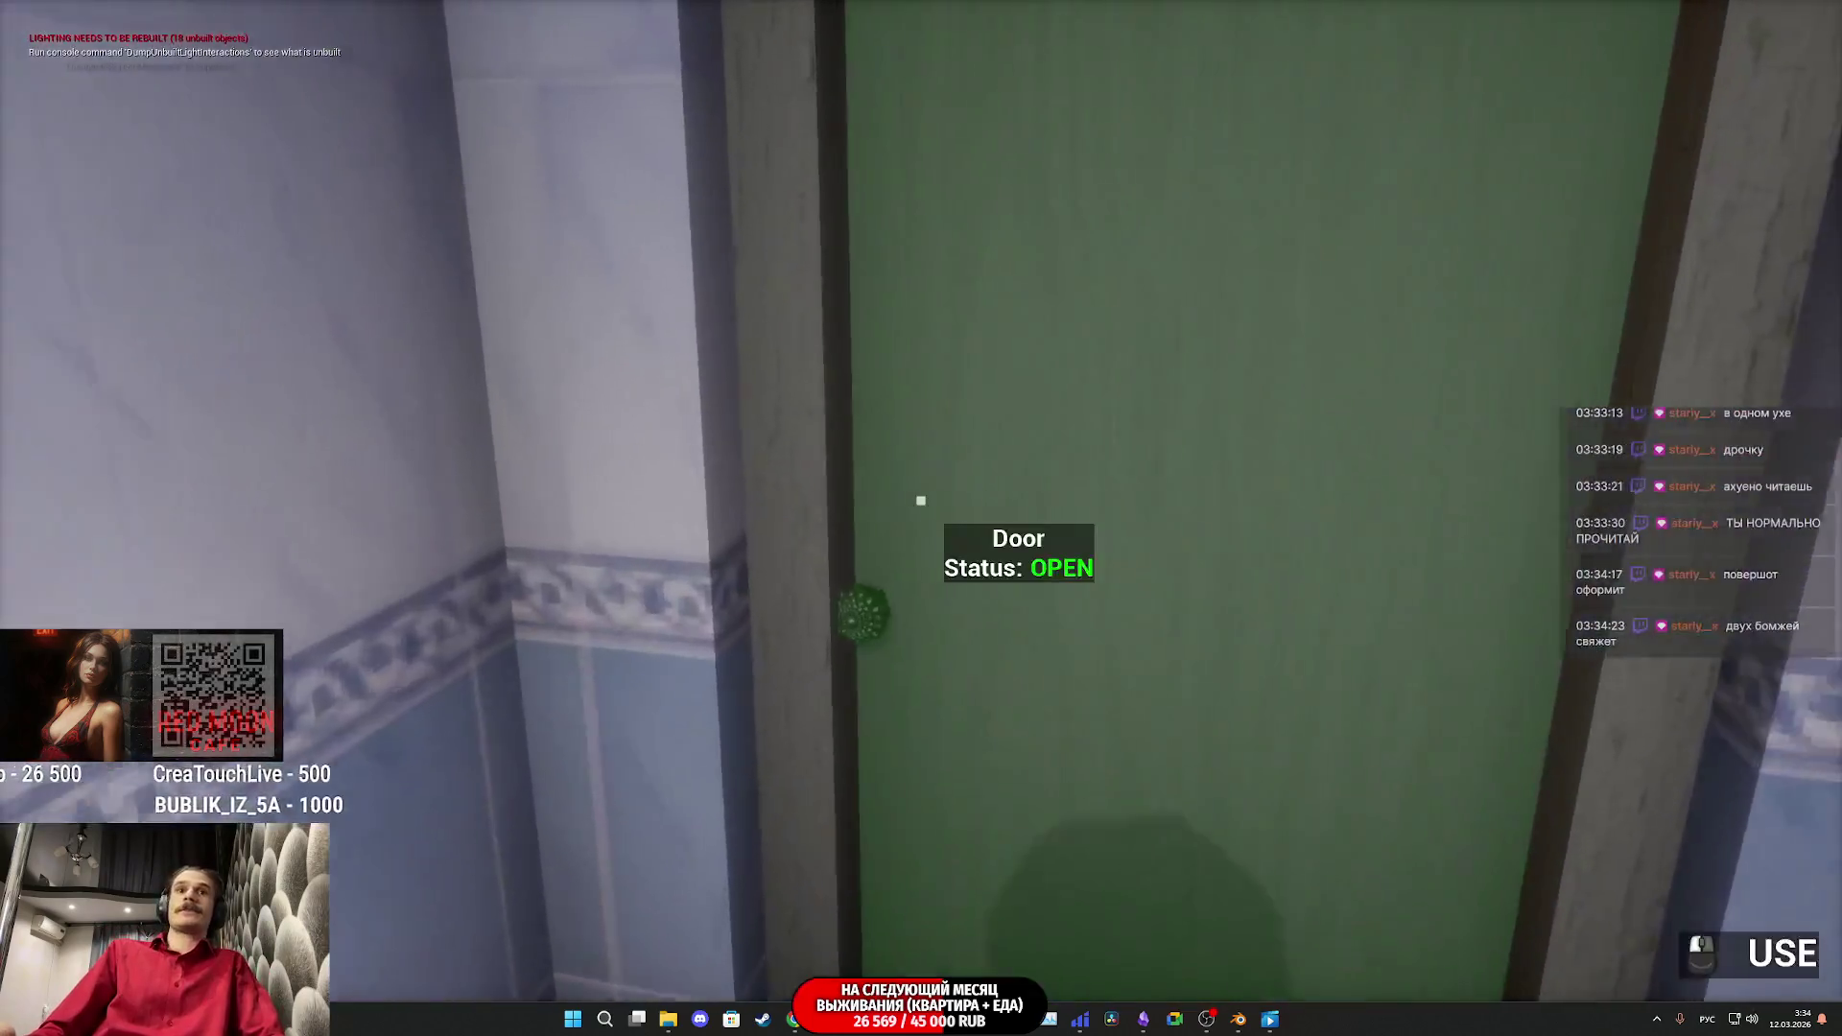
Step: Leave the bathroom, walk to the bedroom window, and stop the play session
{"action": "left_click", "coordinate": [921, 499]}
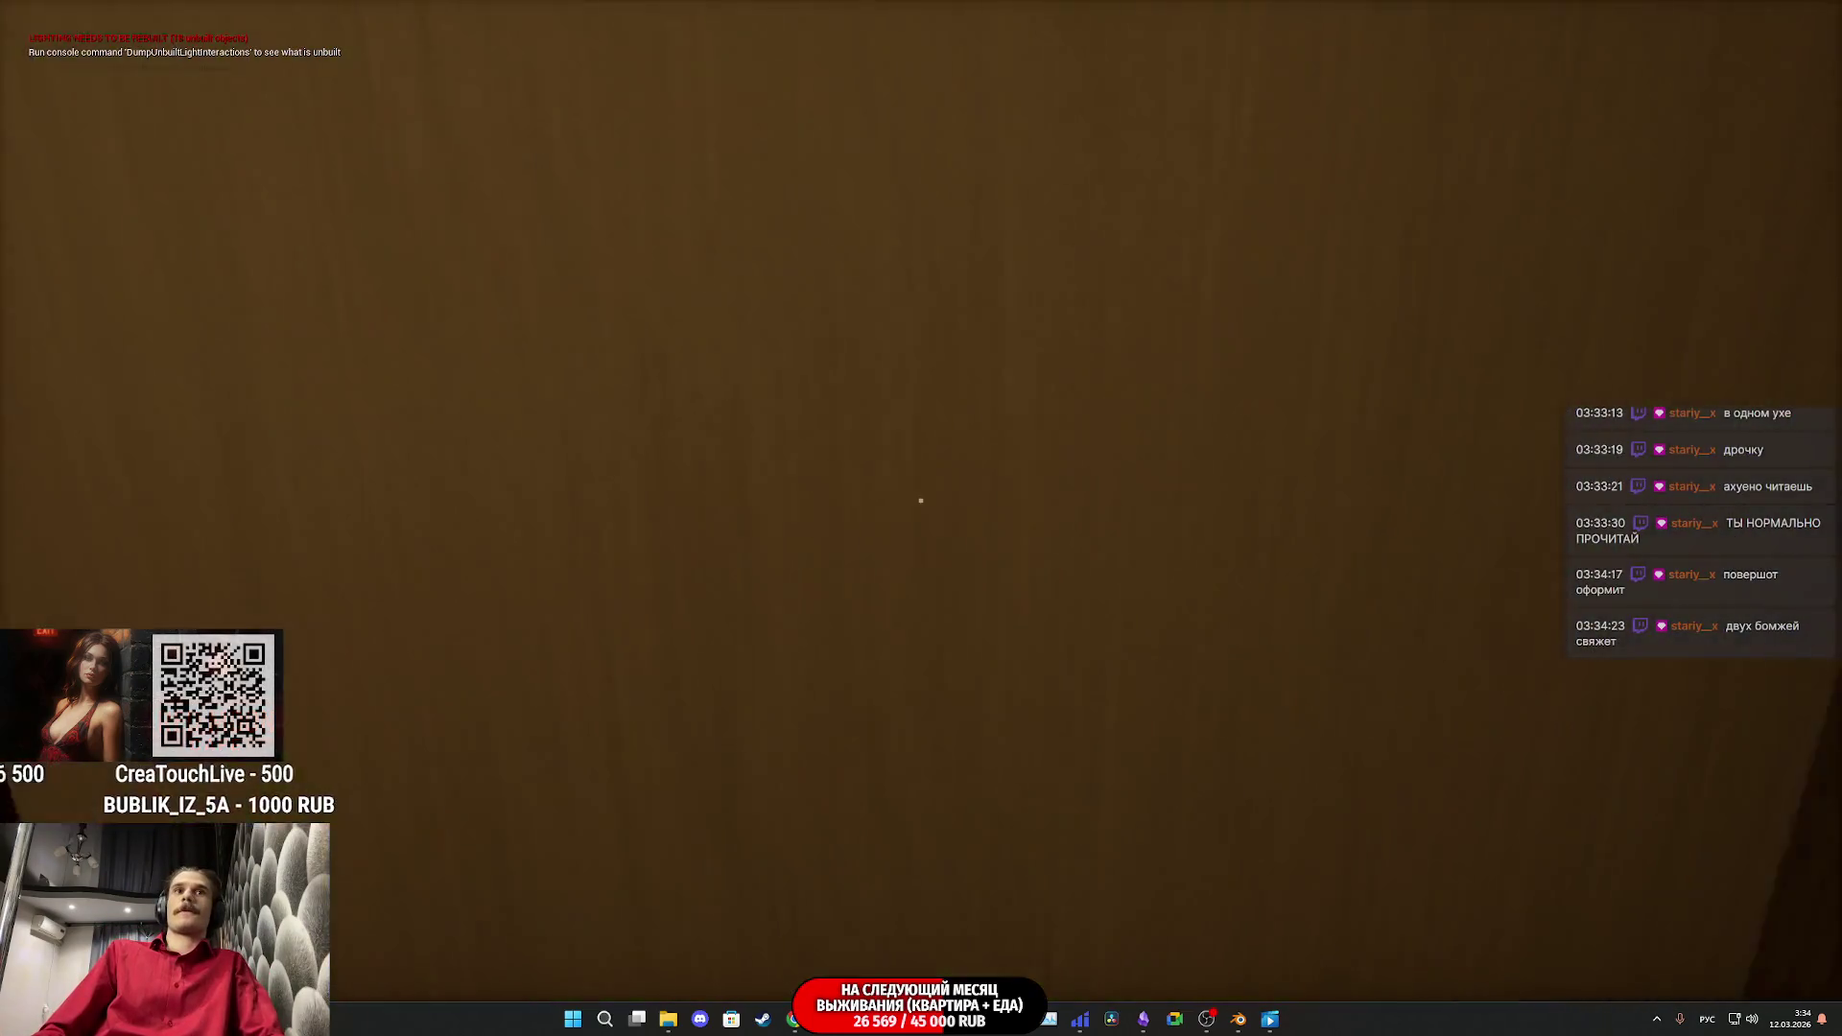
{"action": "key", "text": "w"}
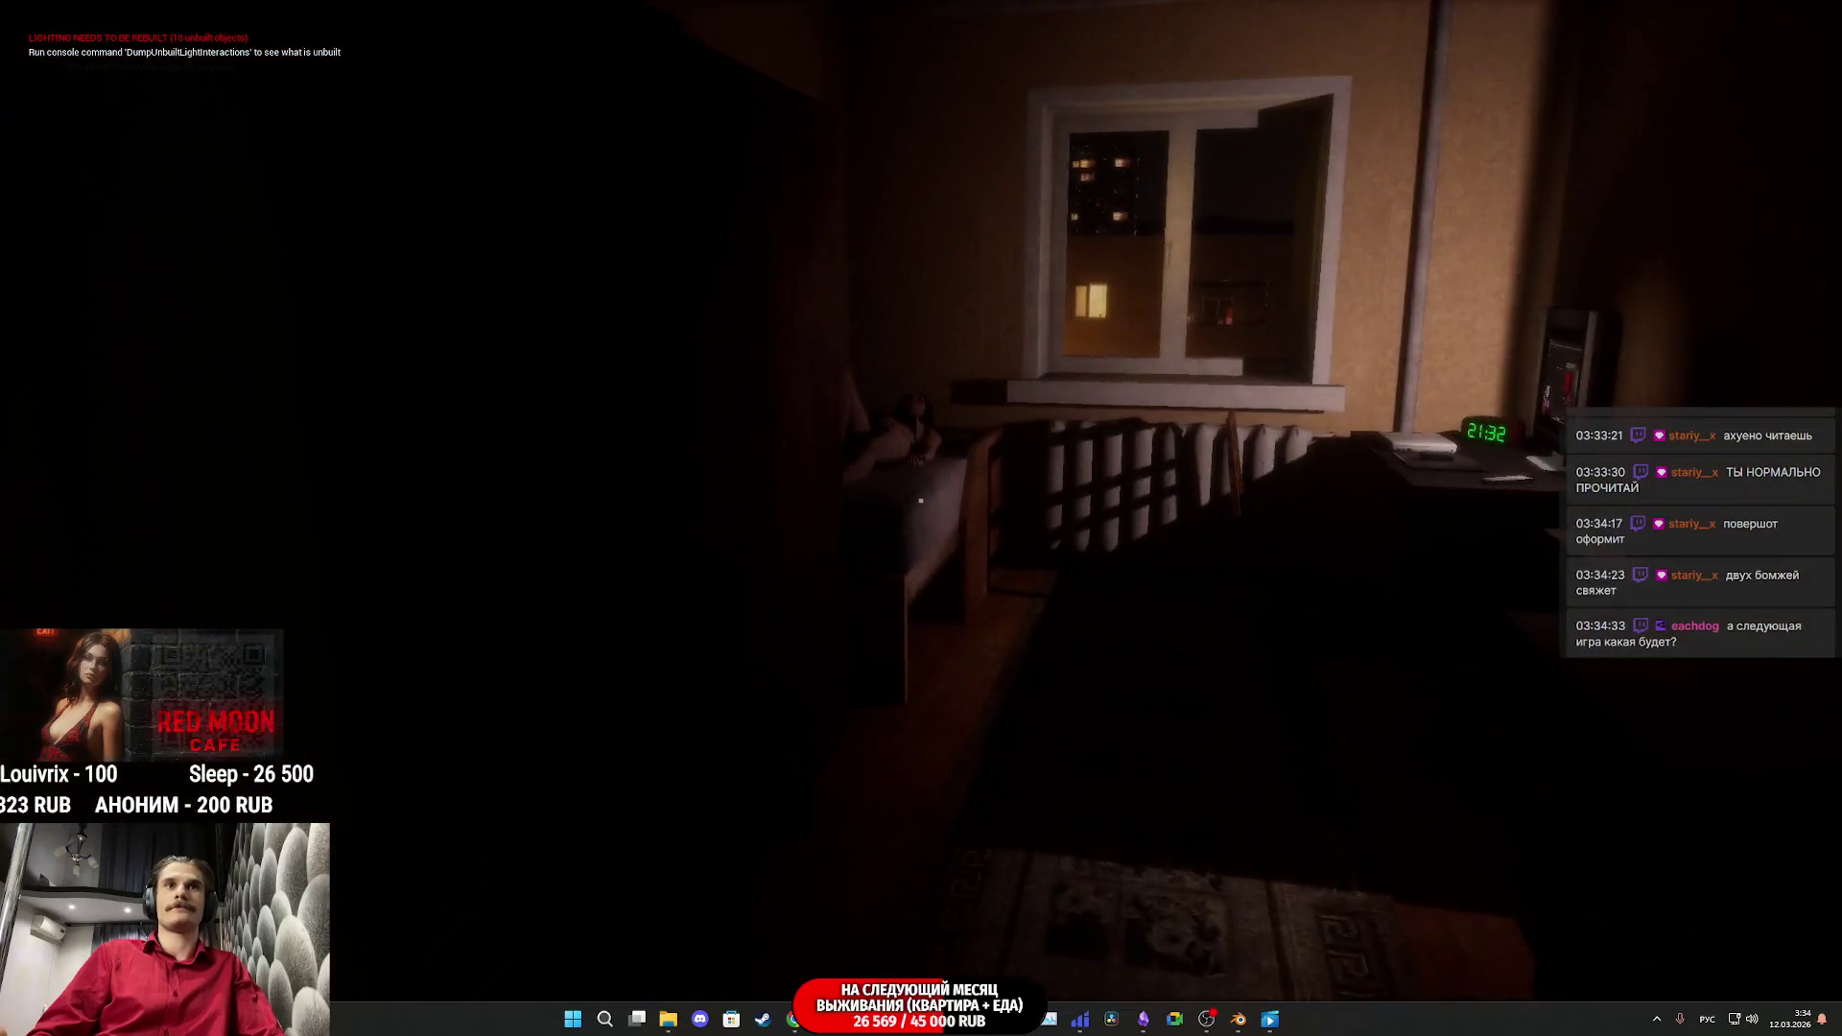
{"action": "key", "text": "Escape"}
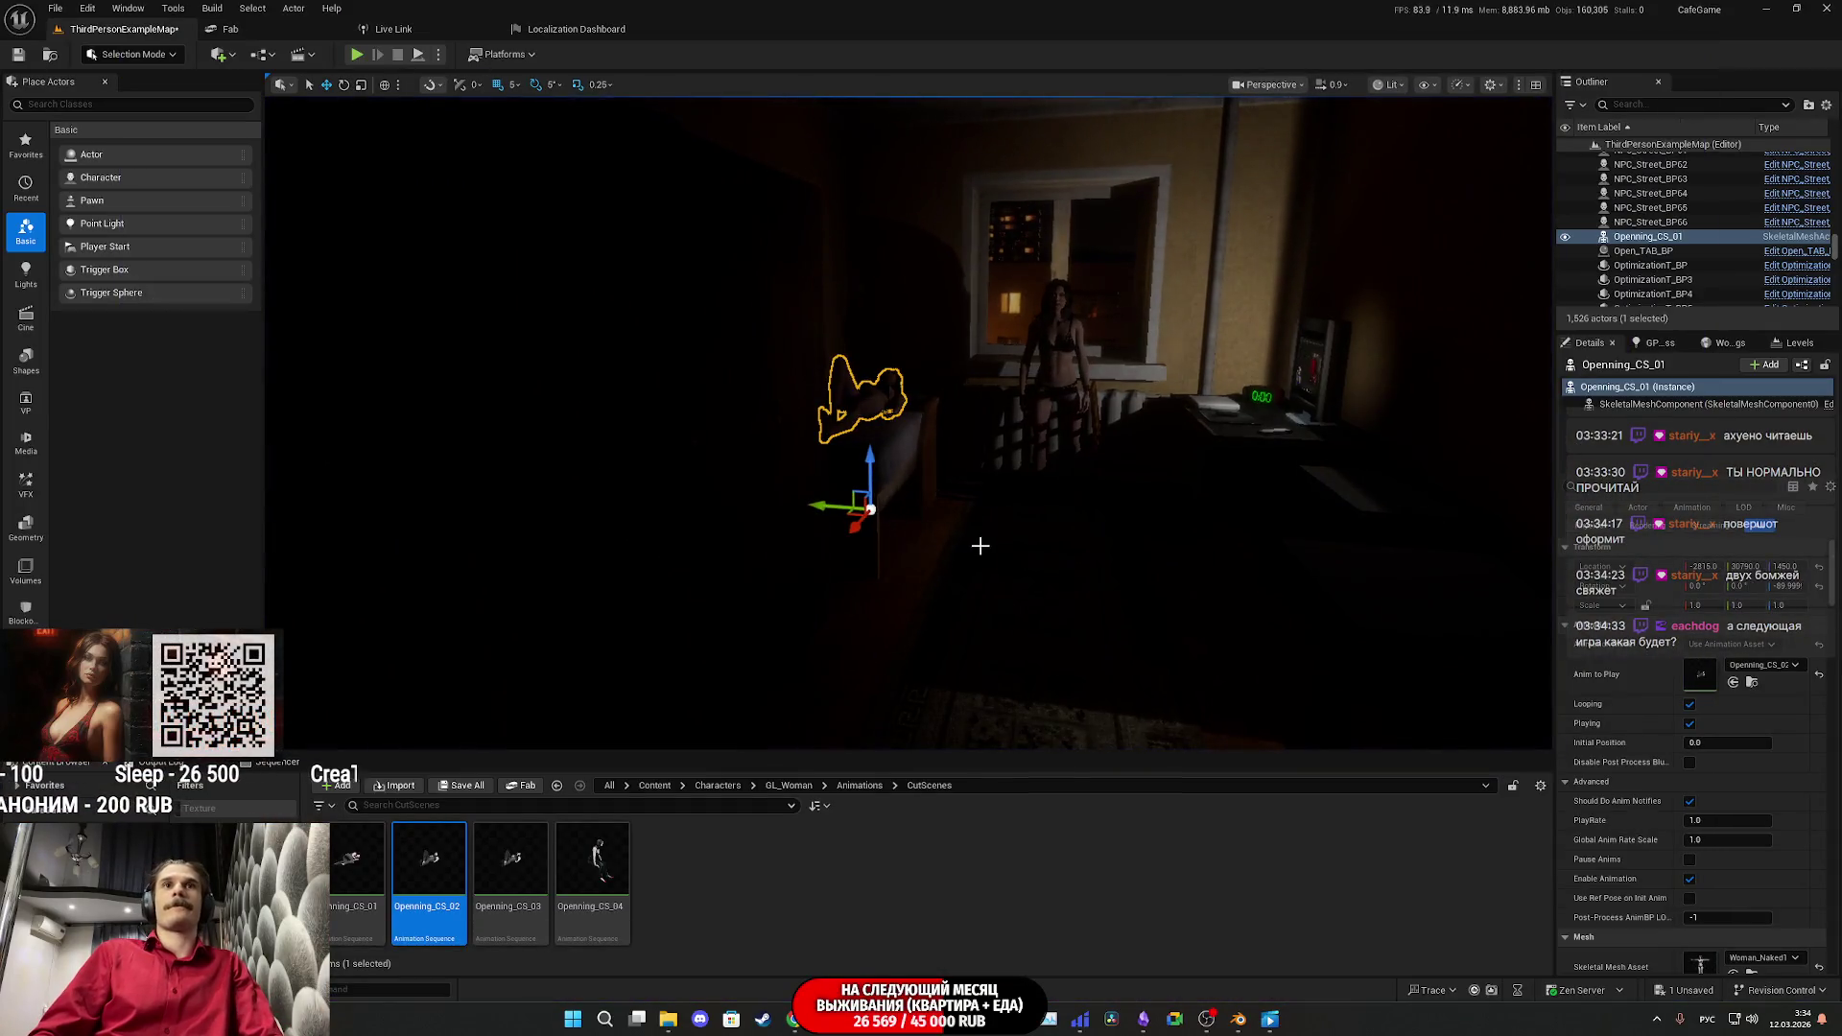
Step: Set Openning_CS_04 as the woman's animation, save the level, and preview Openning_CS_04
{"action": "key", "text": "f"}
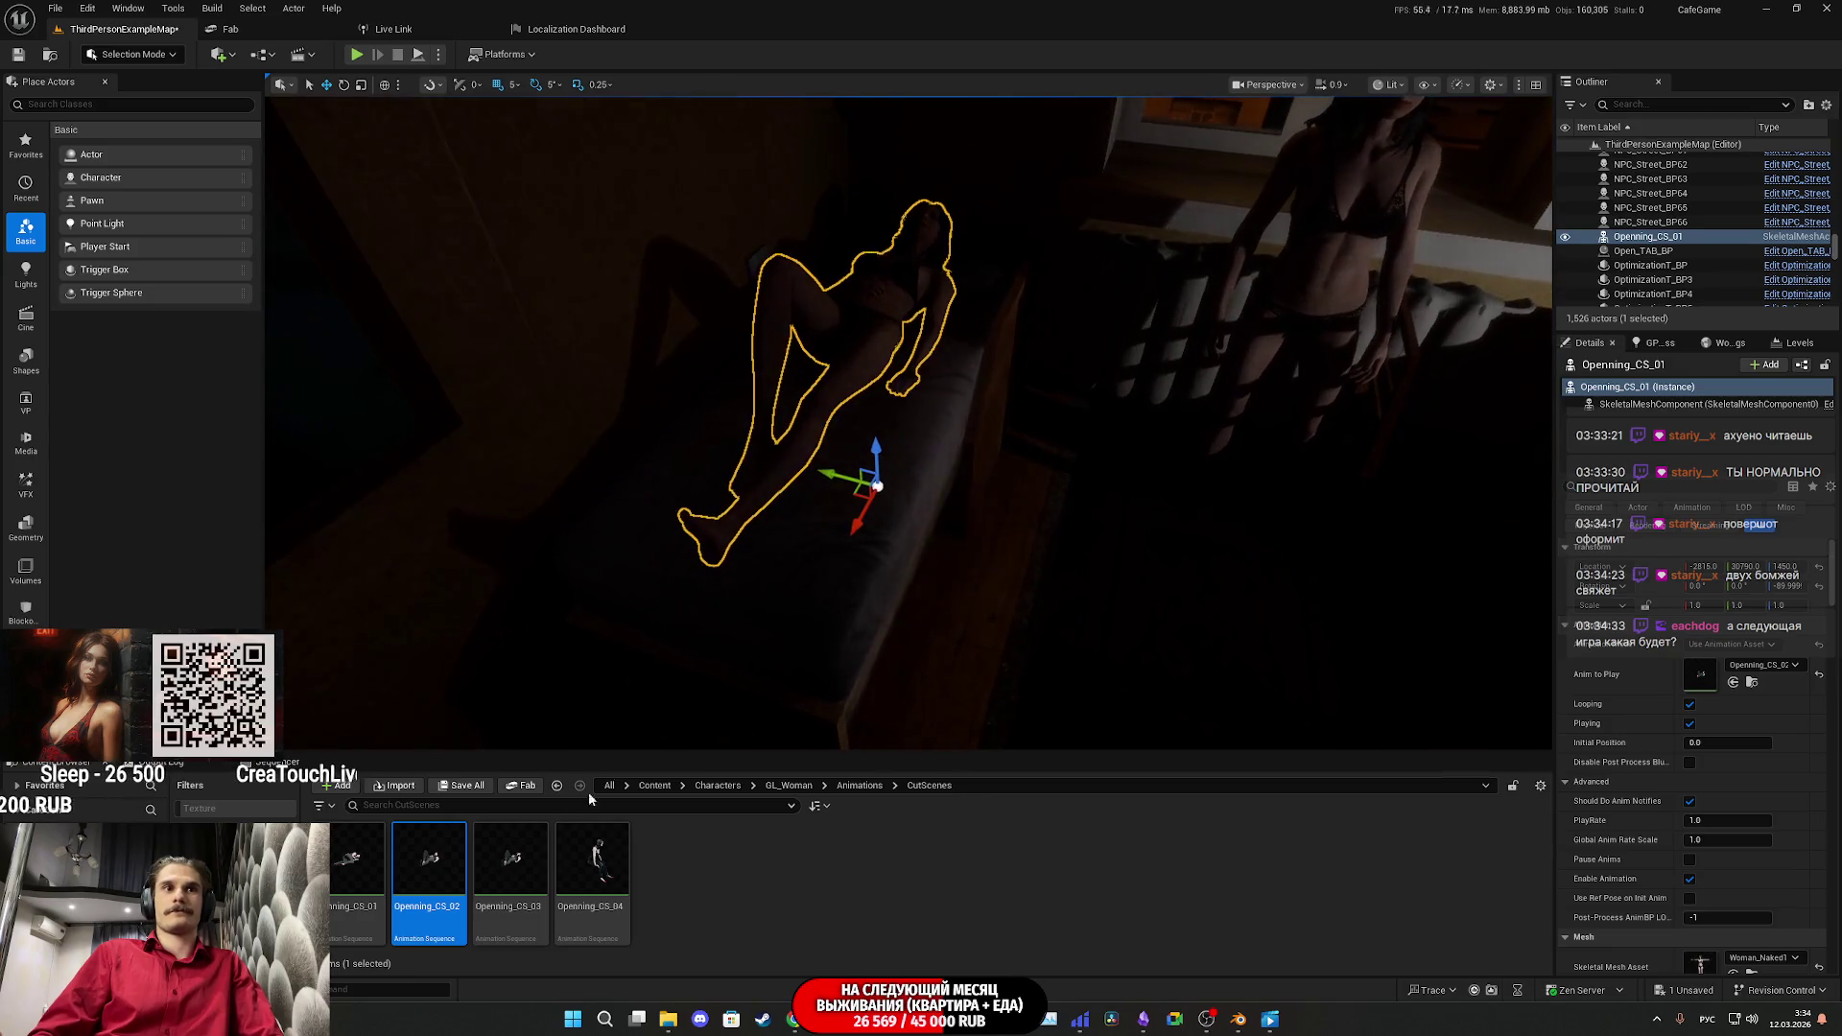
{"action": "left_click_drag", "start_coordinate": [1712, 678], "coordinate": [1710, 679]}
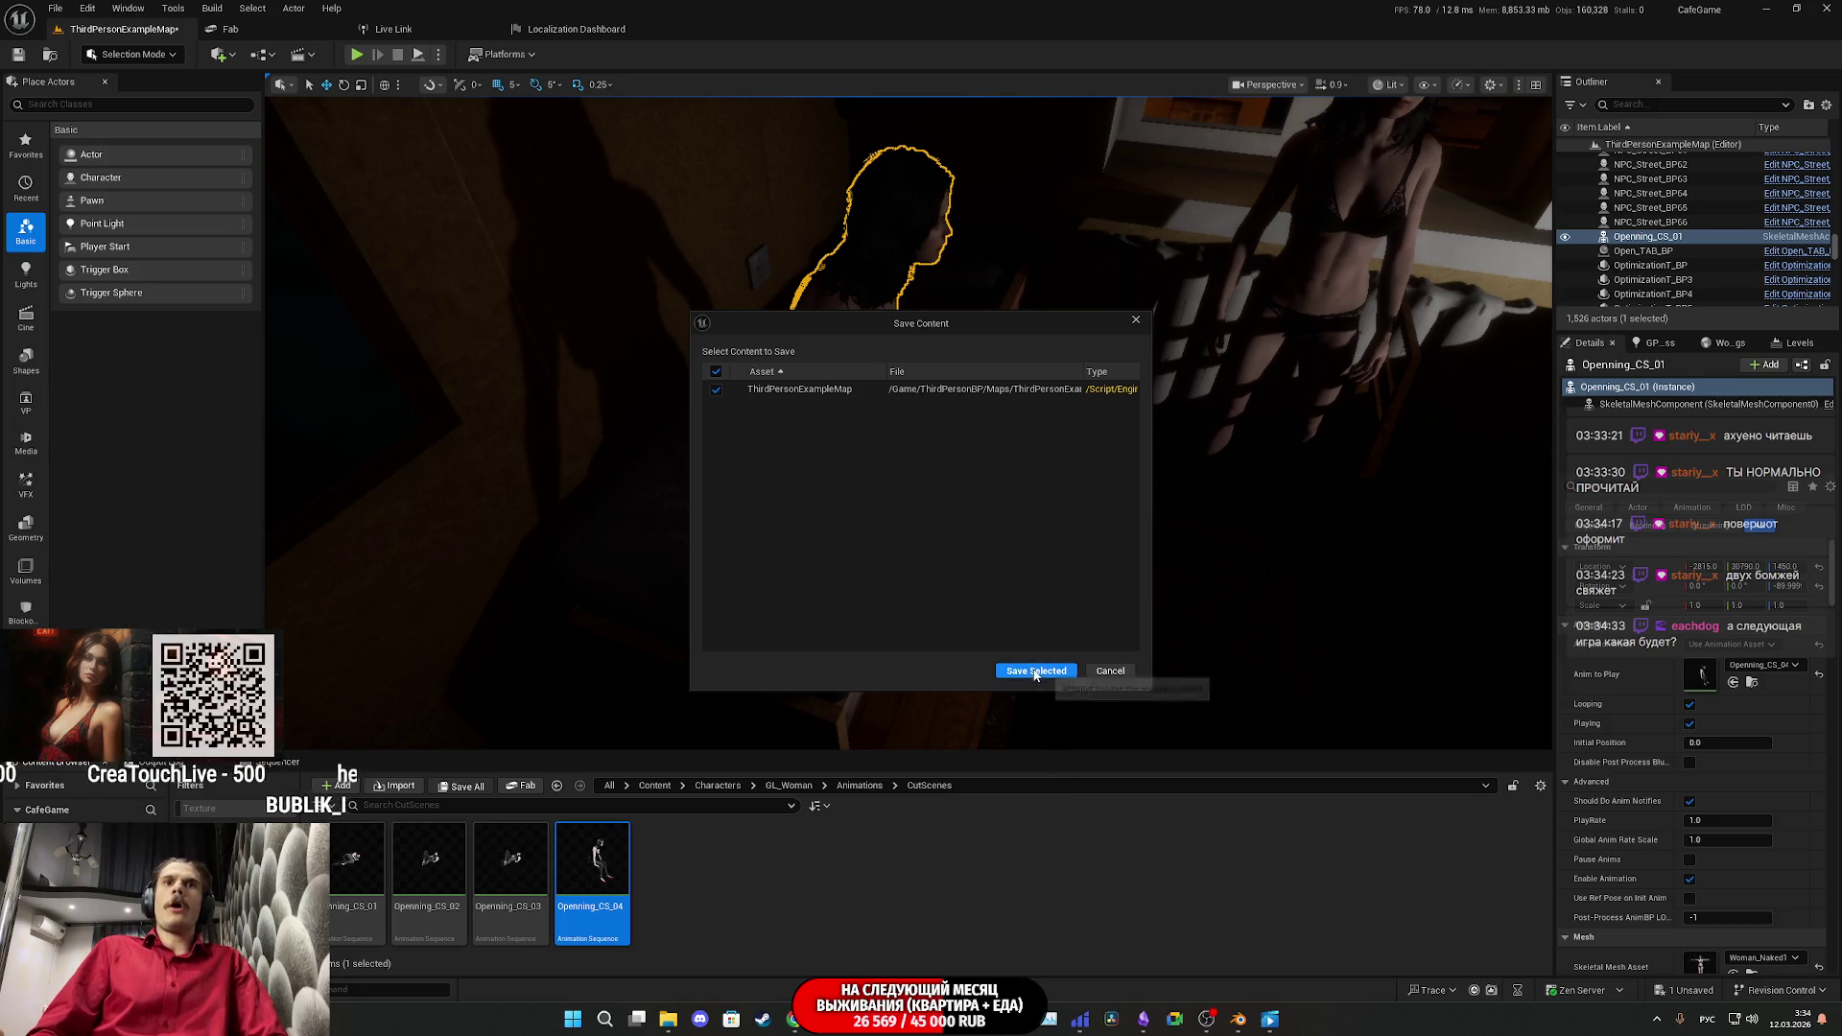
{"action": "left_click", "coordinate": [1035, 672]}
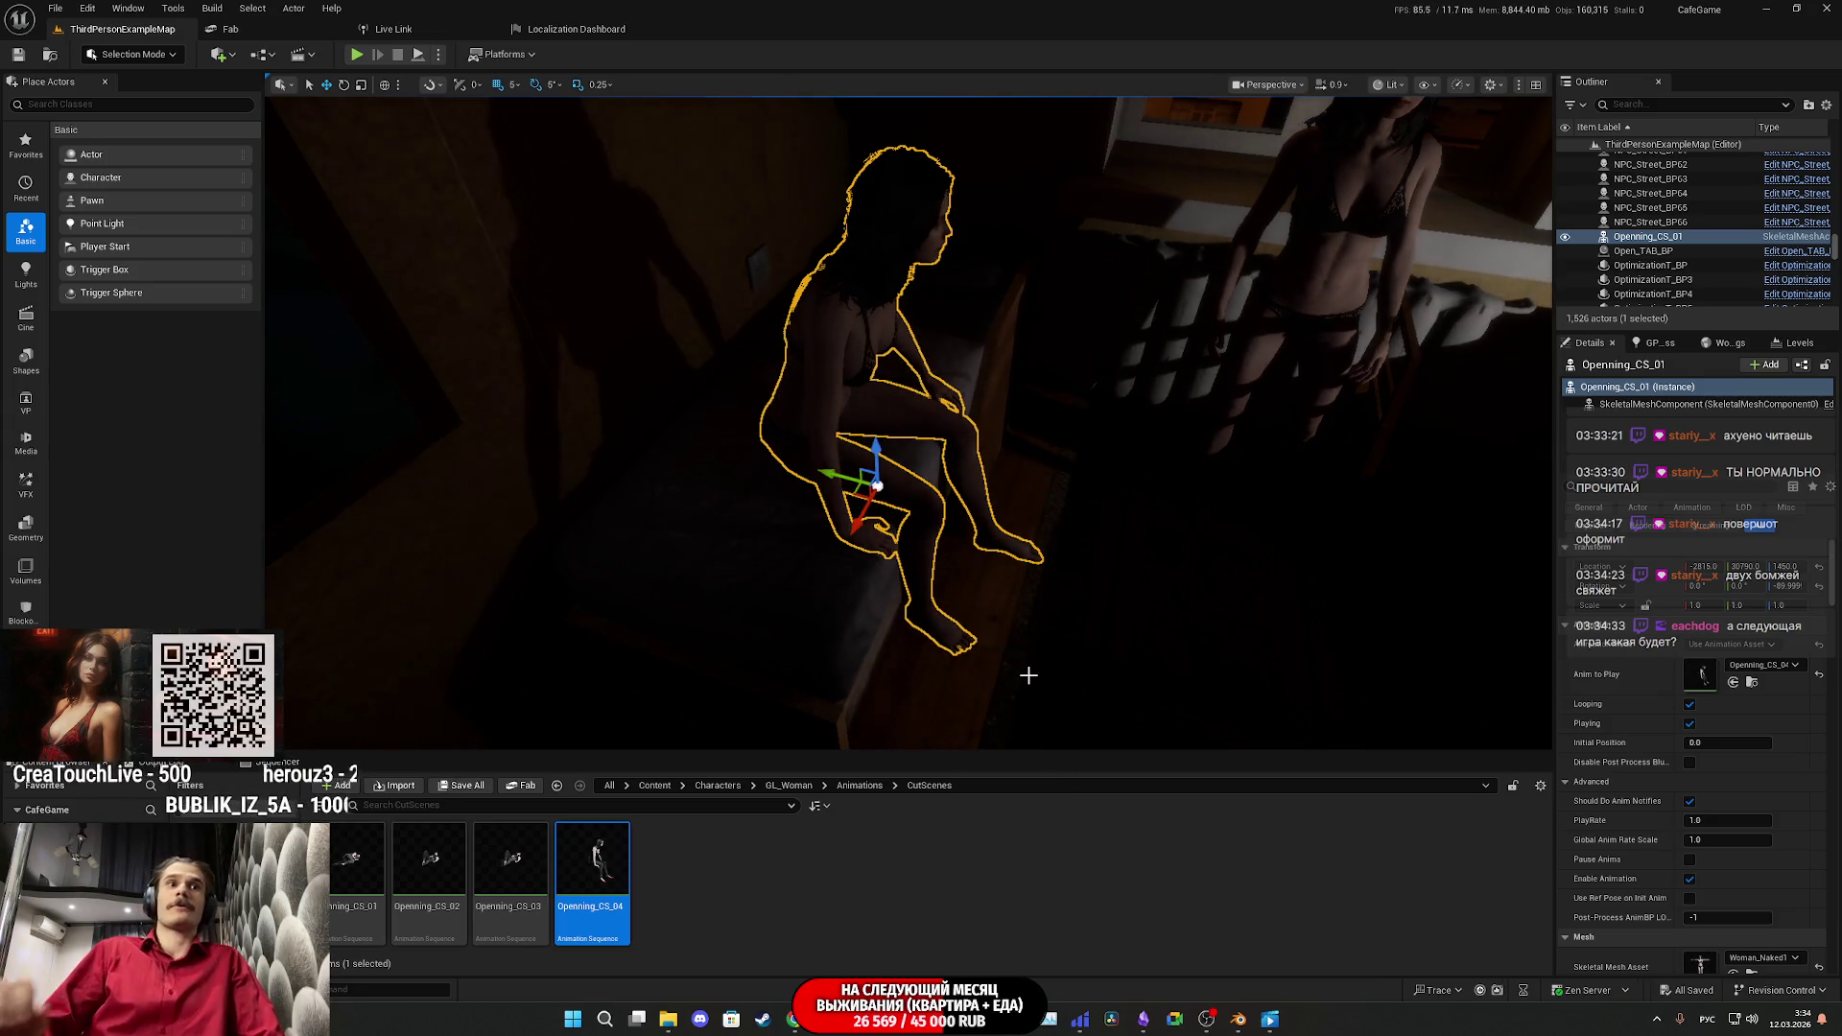
{"action": "mouse_move", "coordinate": [594, 872]}
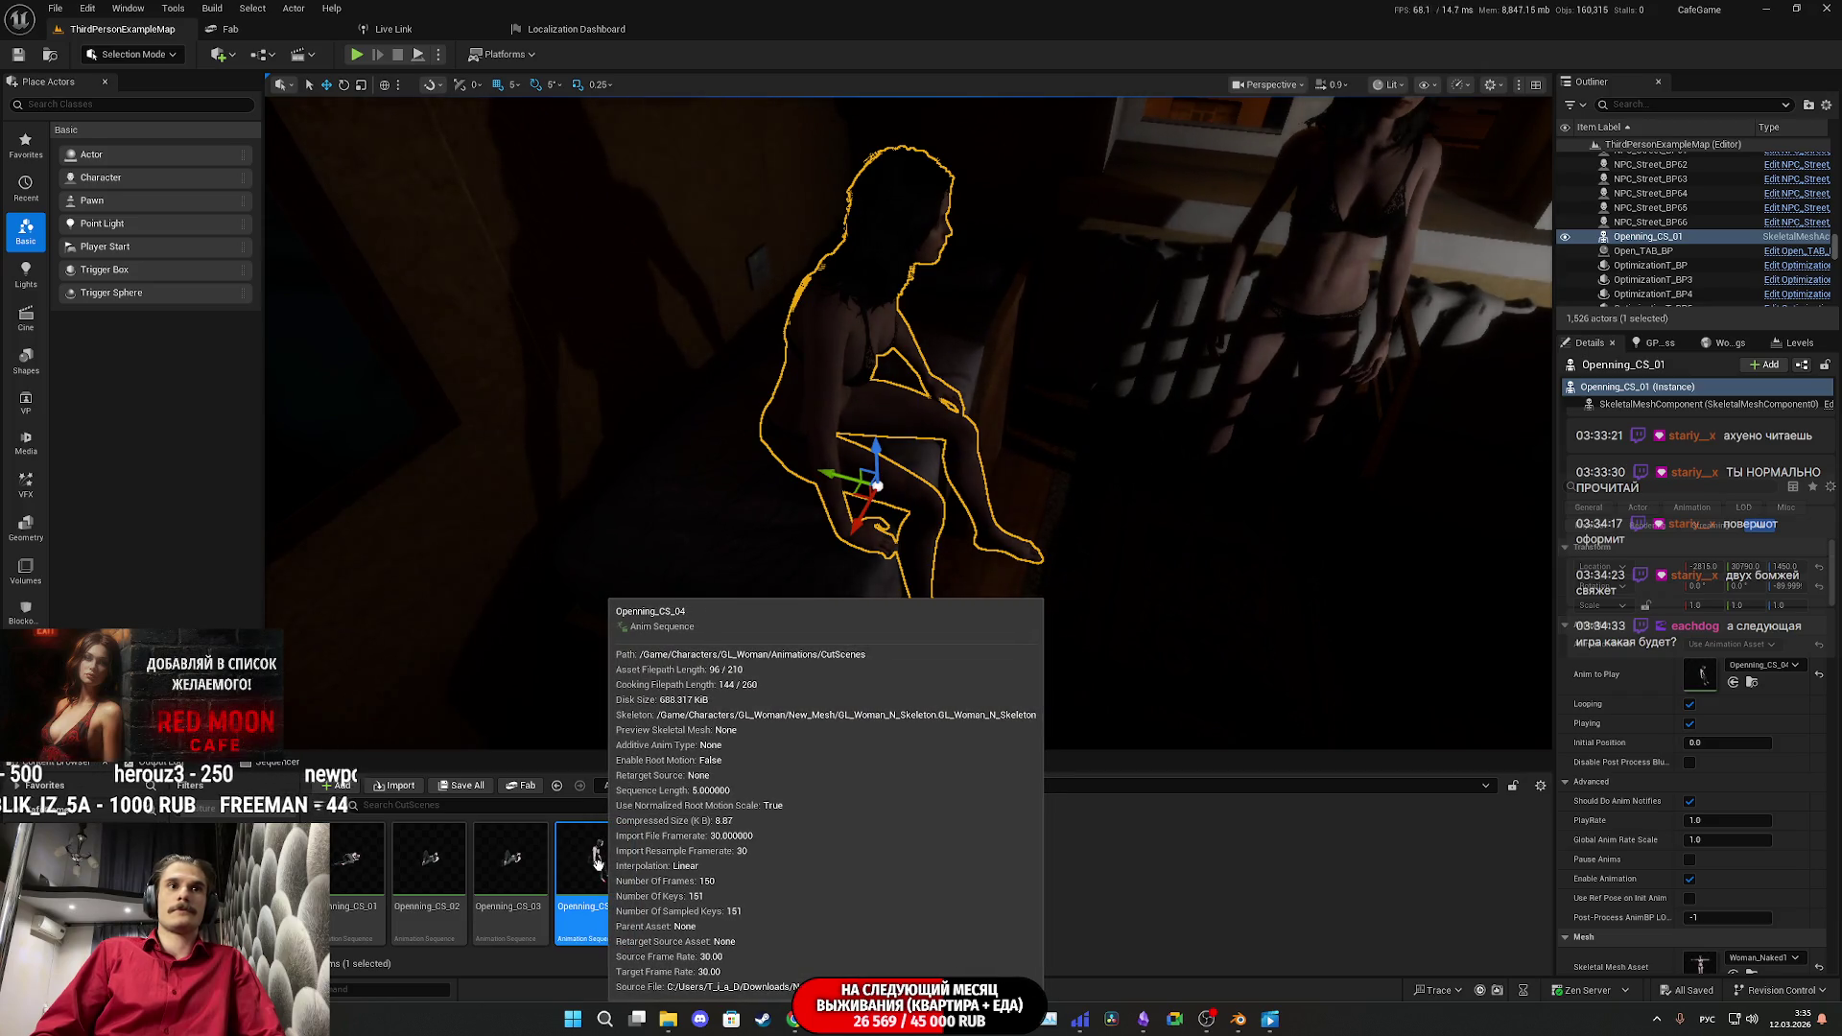
{"action": "double_click", "coordinate": [597, 864]}
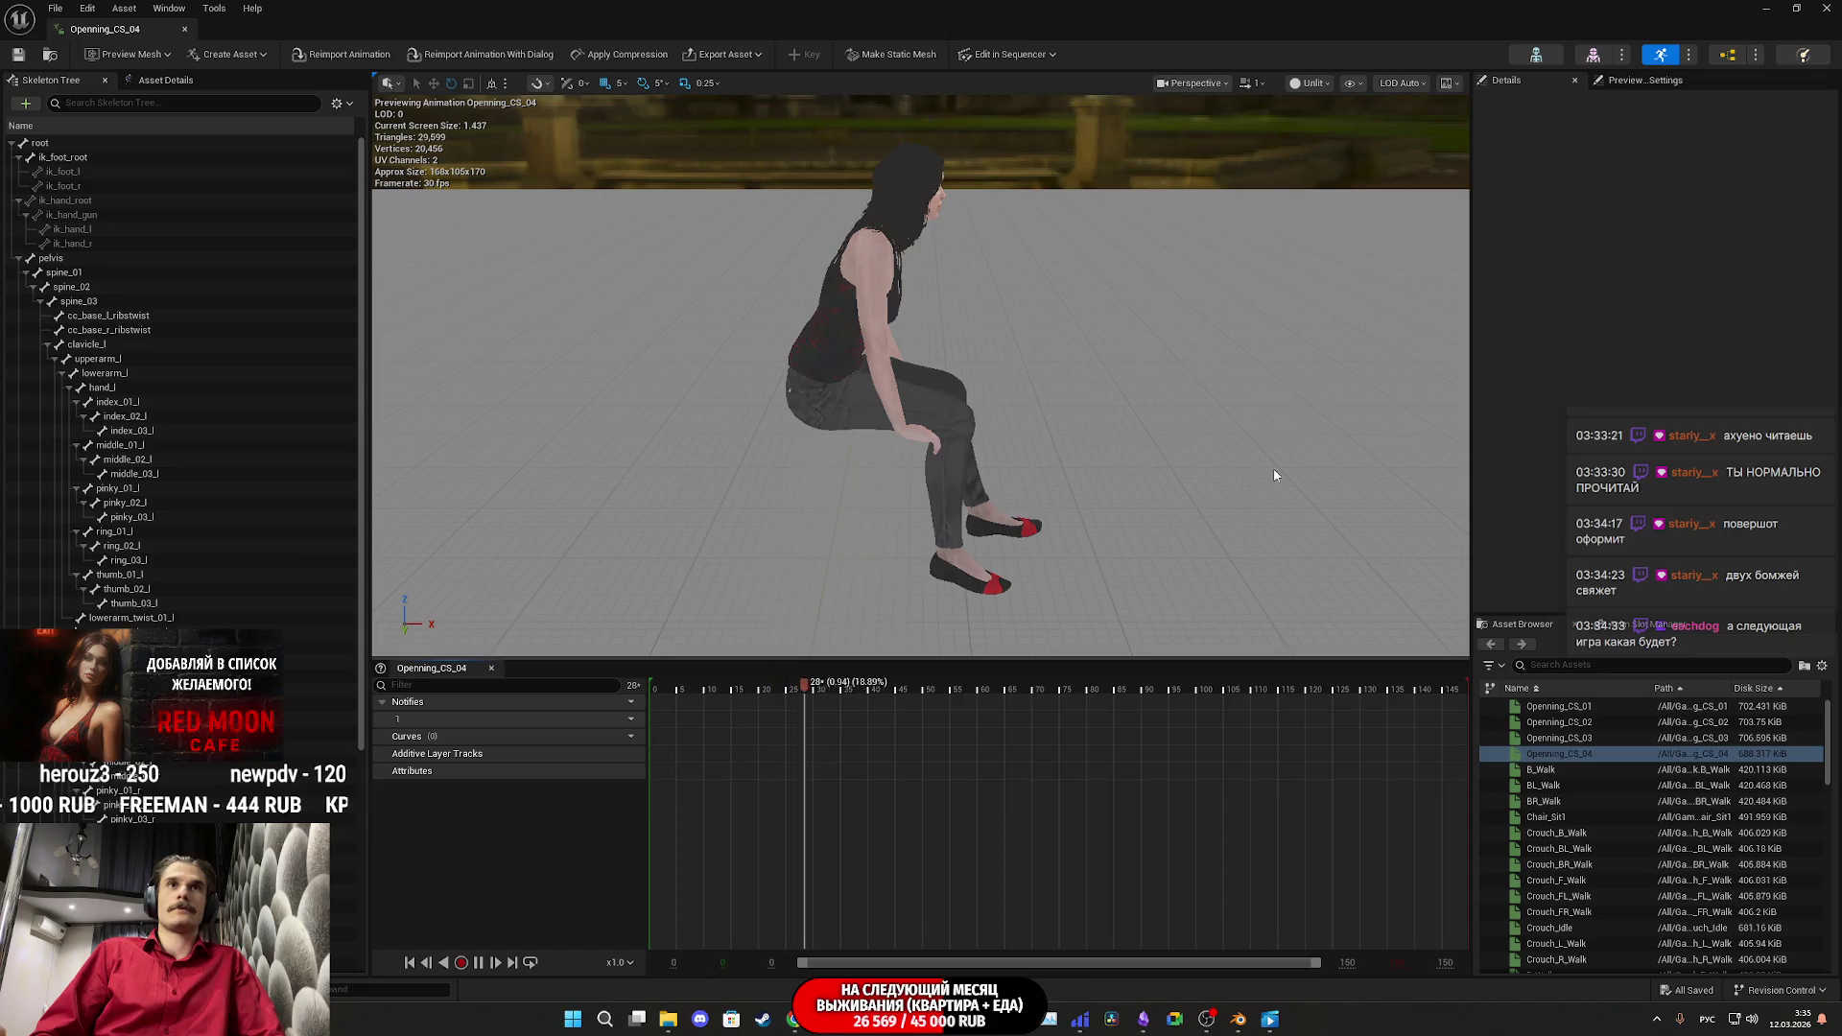
{"action": "left_click", "coordinate": [1825, 7]}
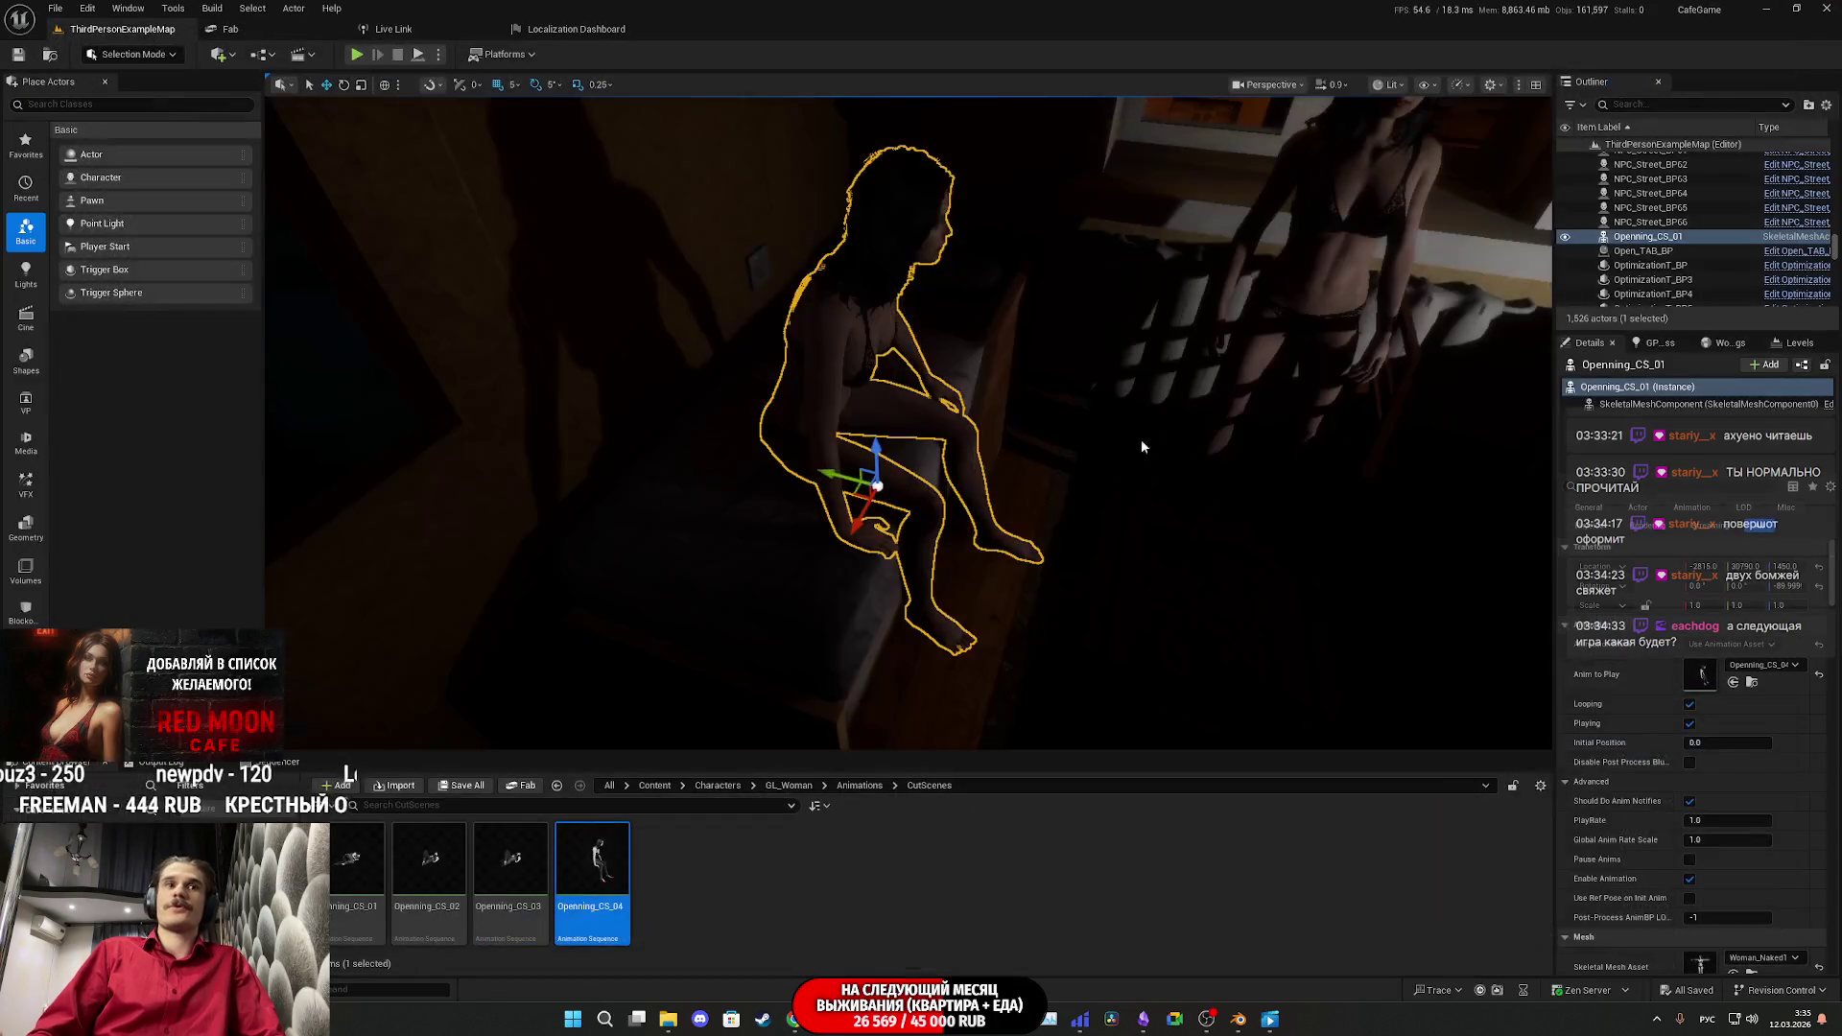
Step: Copy the six facial curves from eye_squint_l through Brow_Drop_R out of Openning_CS_02
{"action": "double_click", "coordinate": [436, 883]}
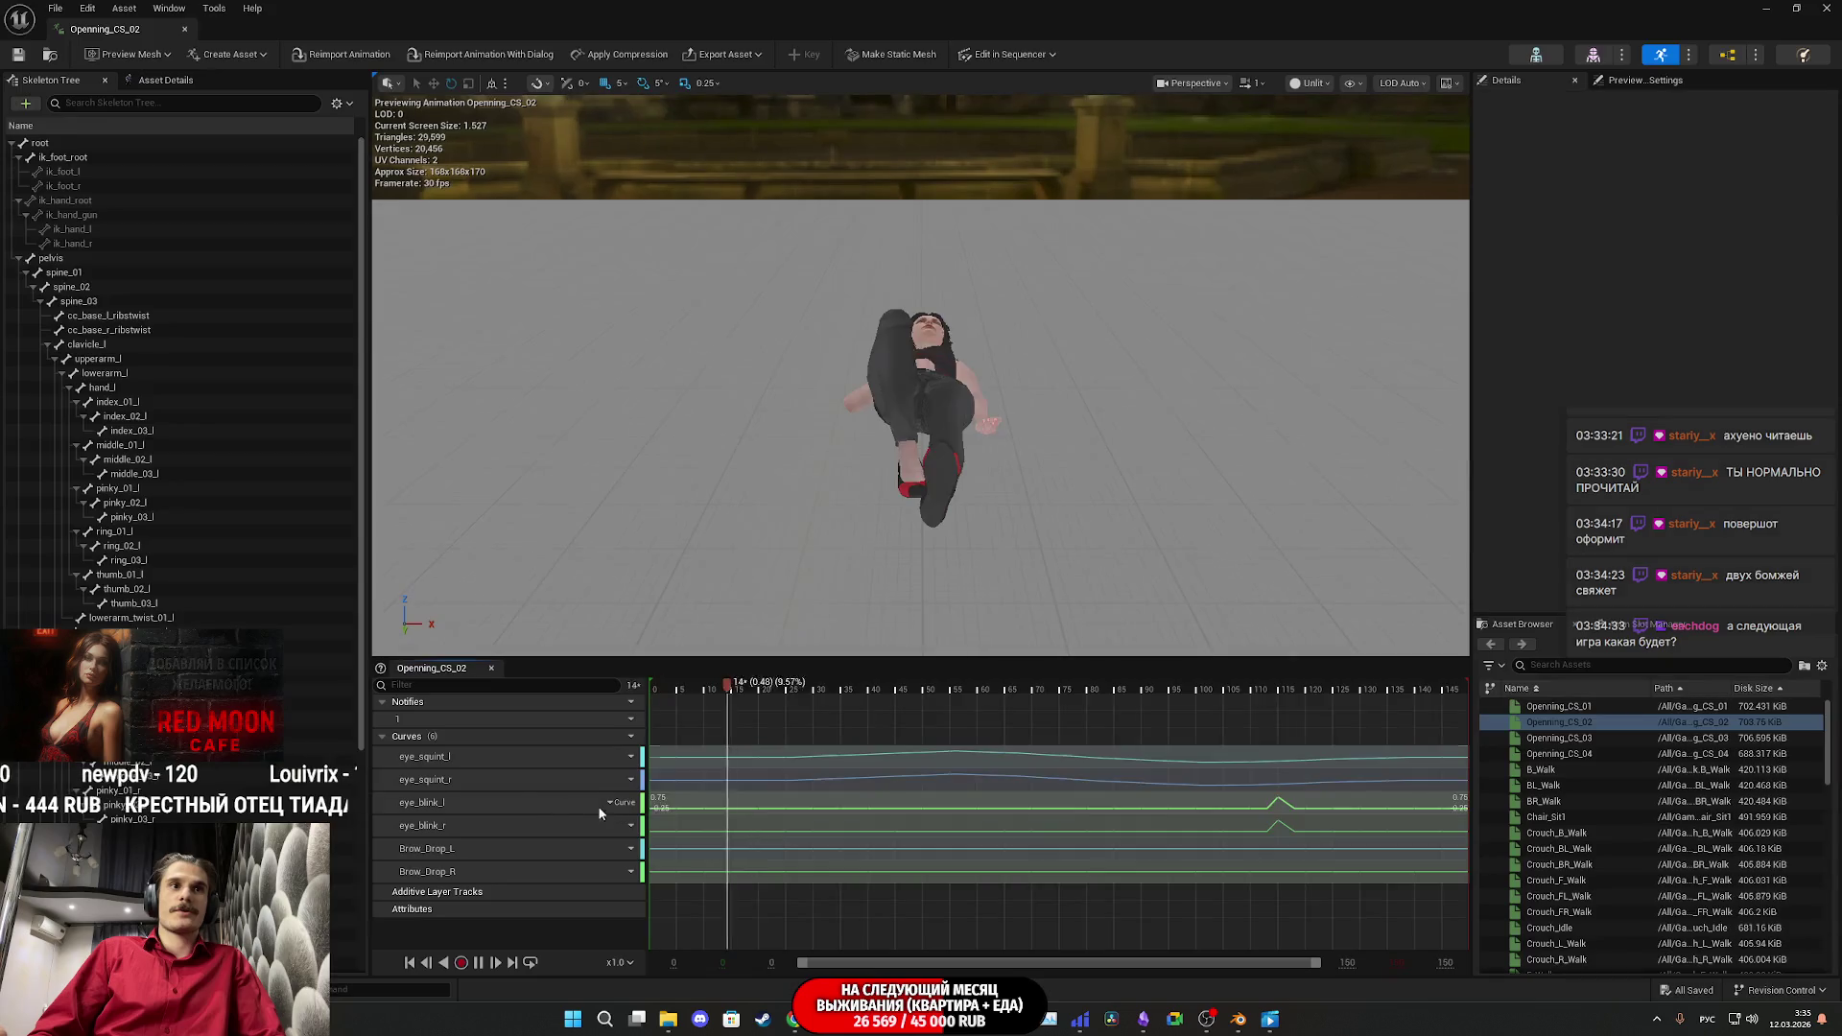
{"action": "left_click", "coordinate": [465, 754]}
{"action": "left_click", "coordinate": [457, 871], "text": "shift"}
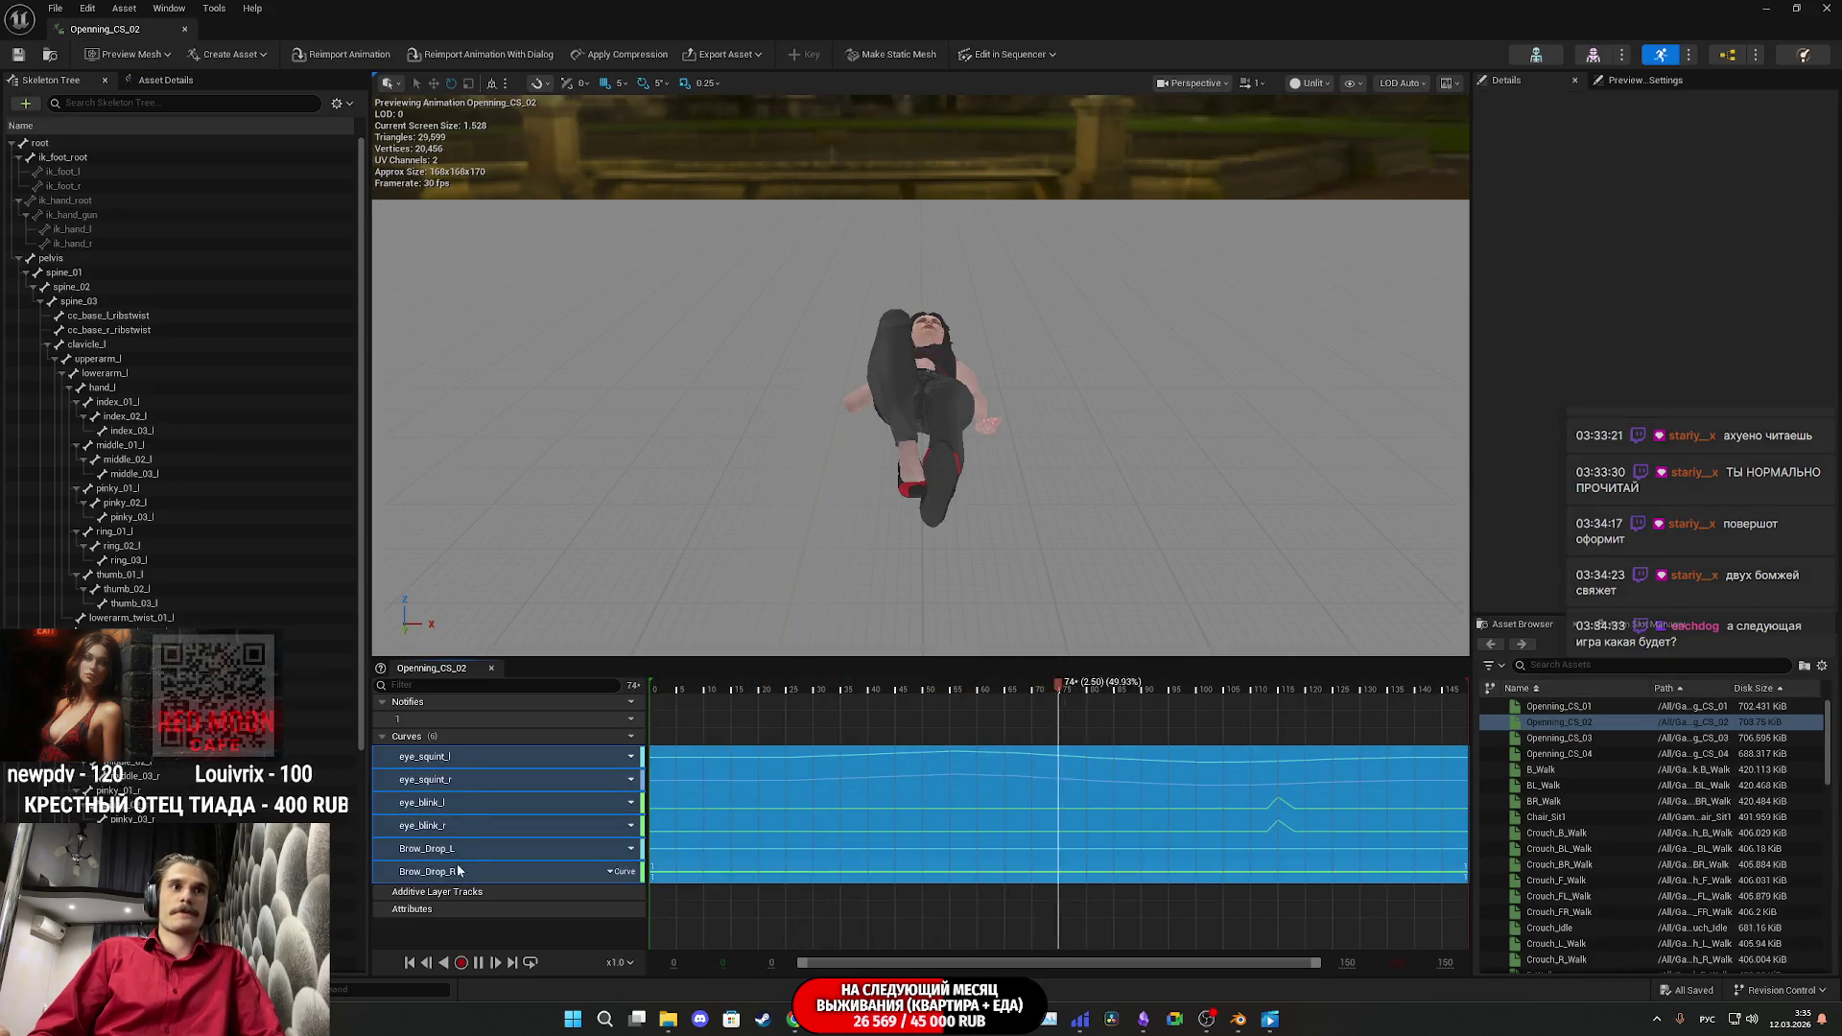
{"action": "right_click", "coordinate": [443, 760]}
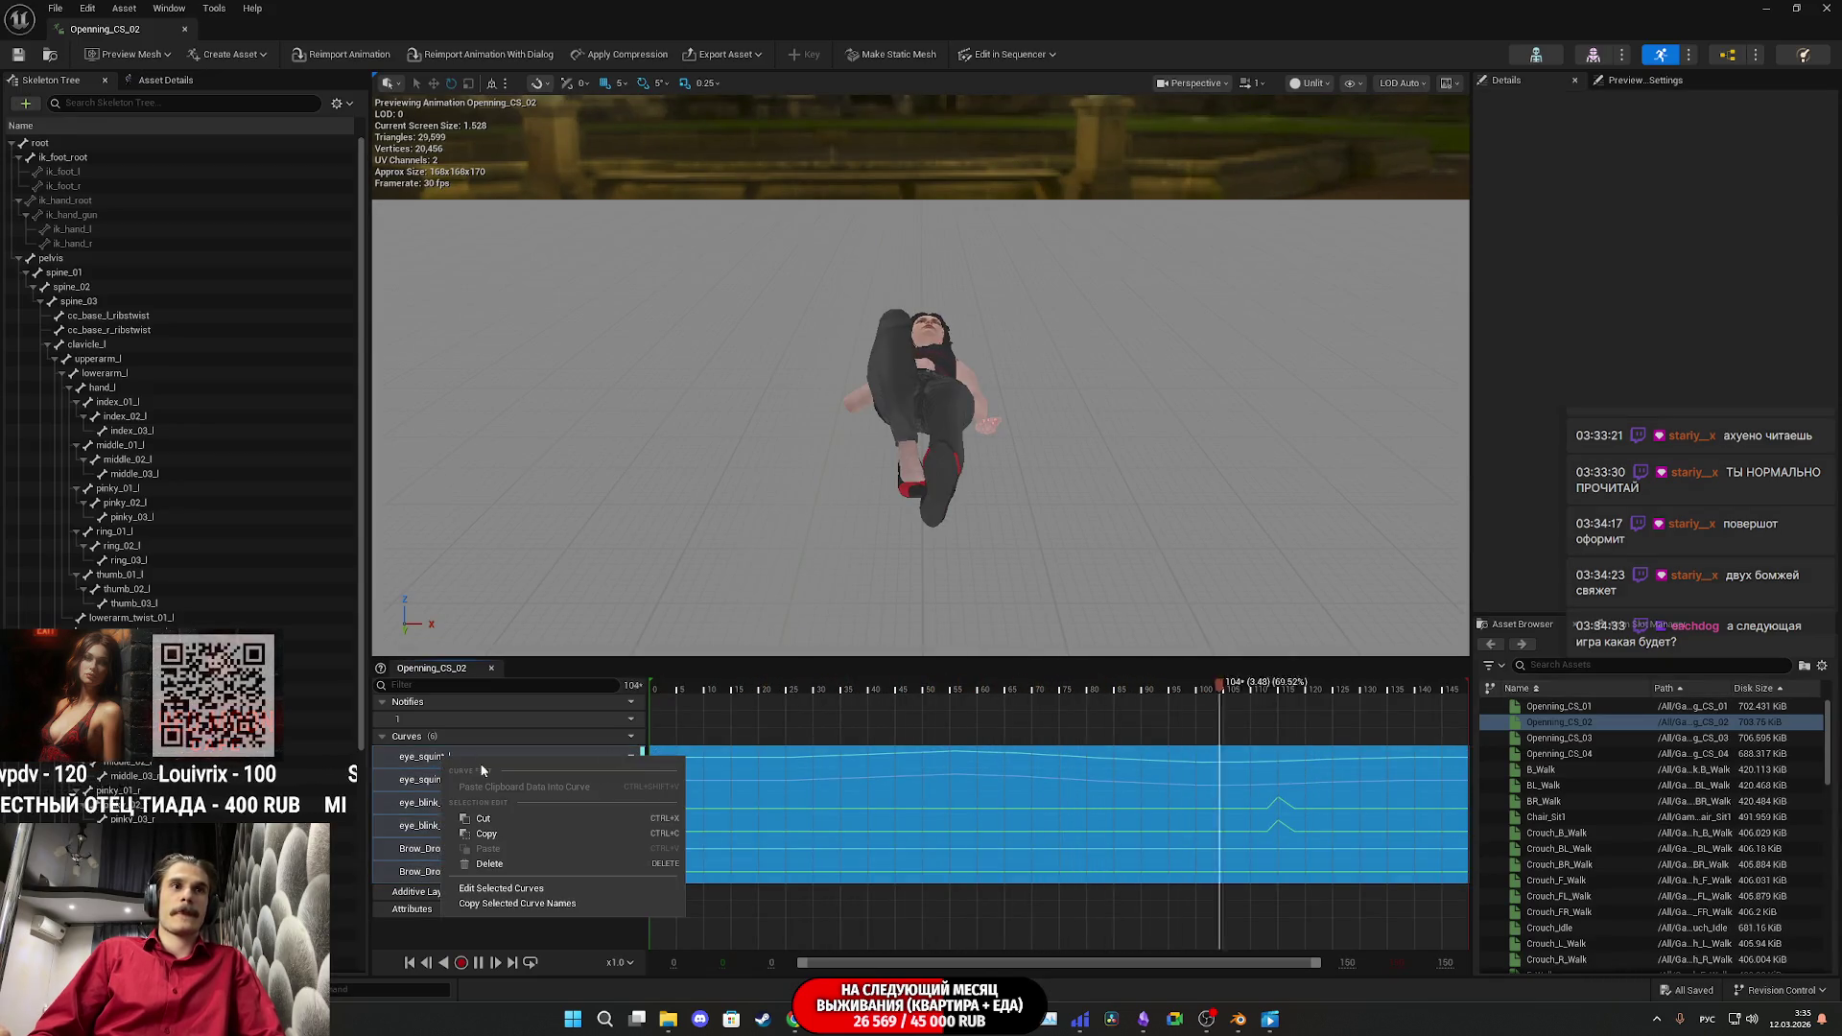
{"action": "left_click", "coordinate": [499, 834]}
Step: Open Openning_CS_04, save the modified animation, and launch play with Alt+P
{"action": "key", "text": "alt+Tab"}
{"action": "left_click", "coordinate": [607, 859]}
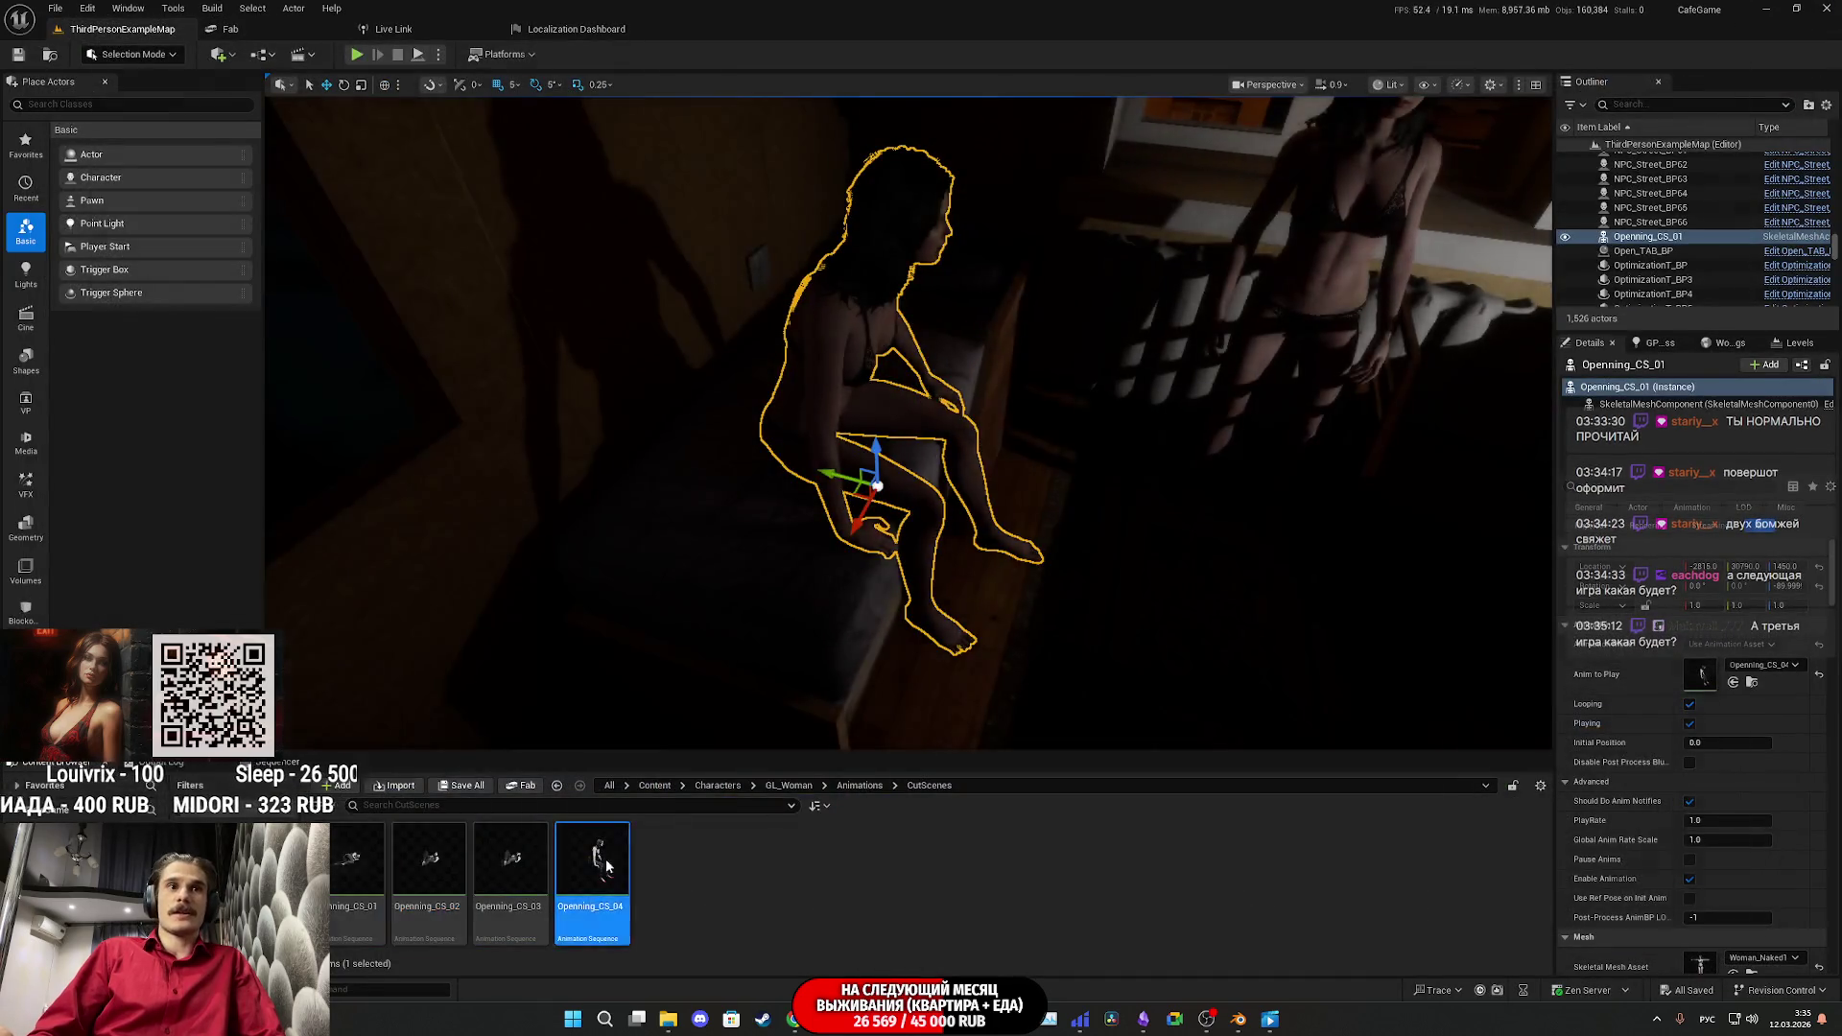
{"action": "double_click", "coordinate": [607, 859]}
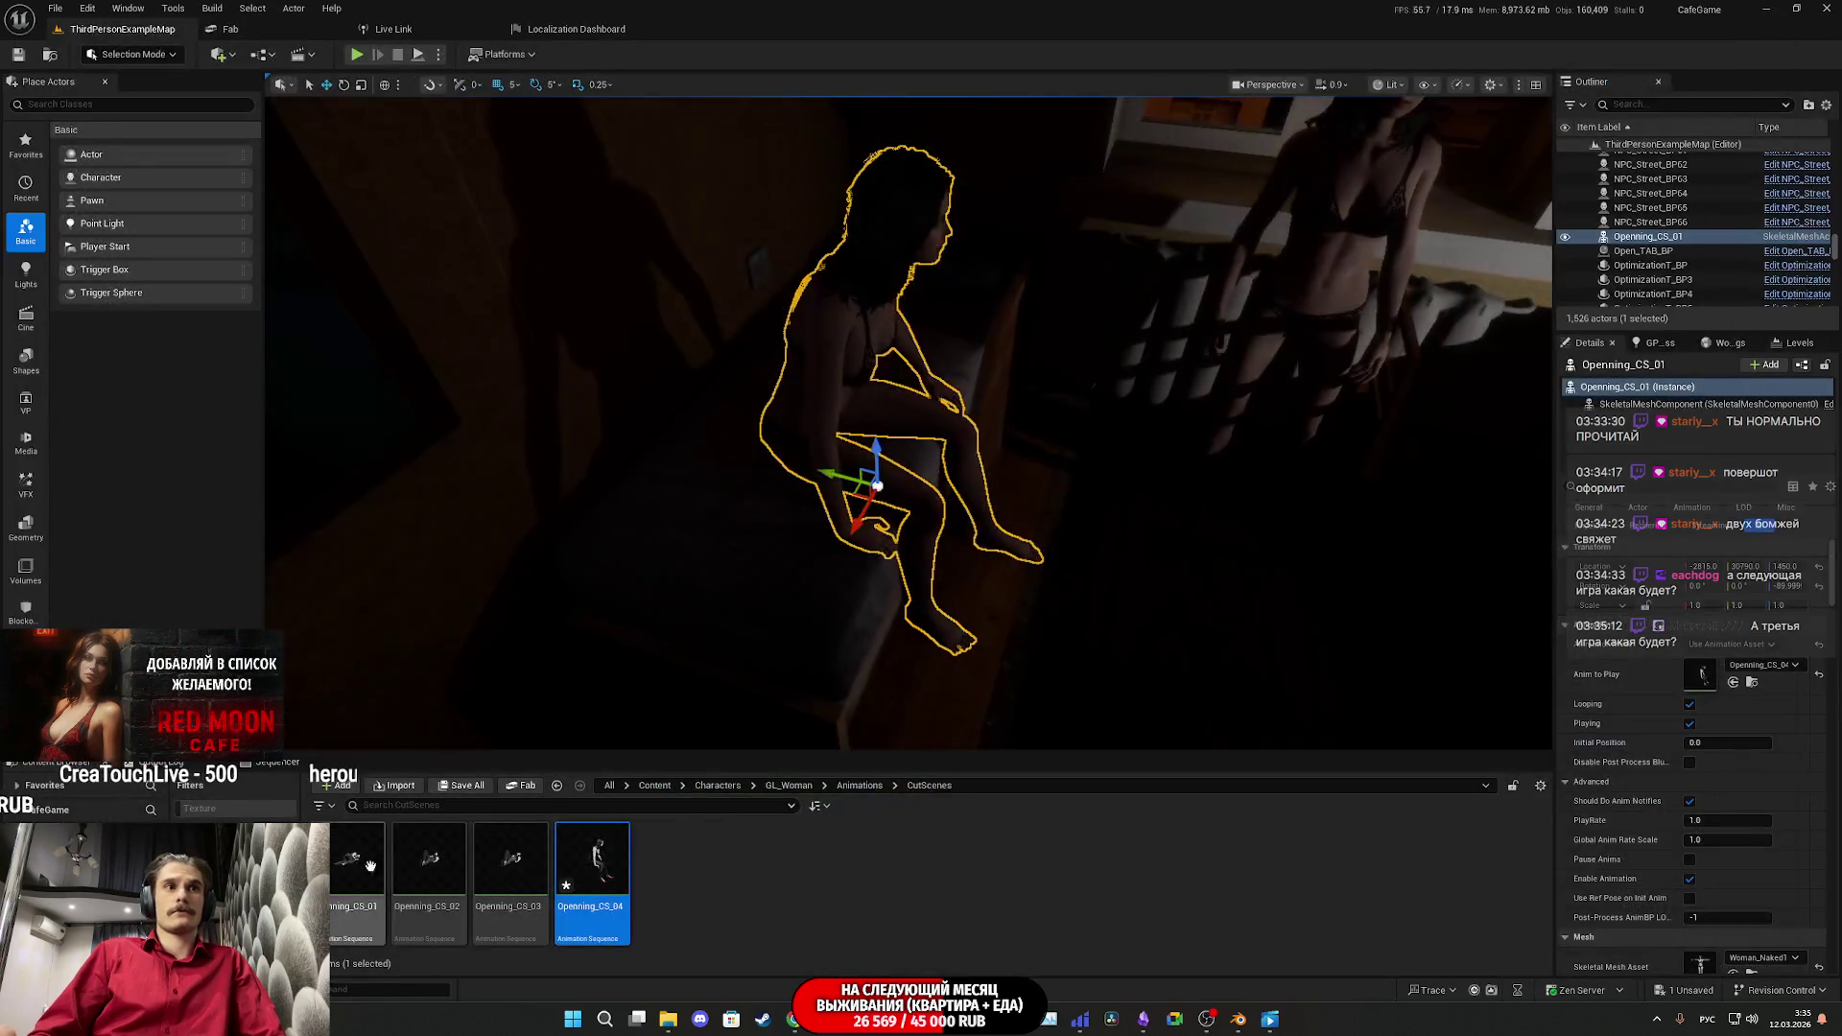
{"action": "left_click", "coordinate": [474, 793]}
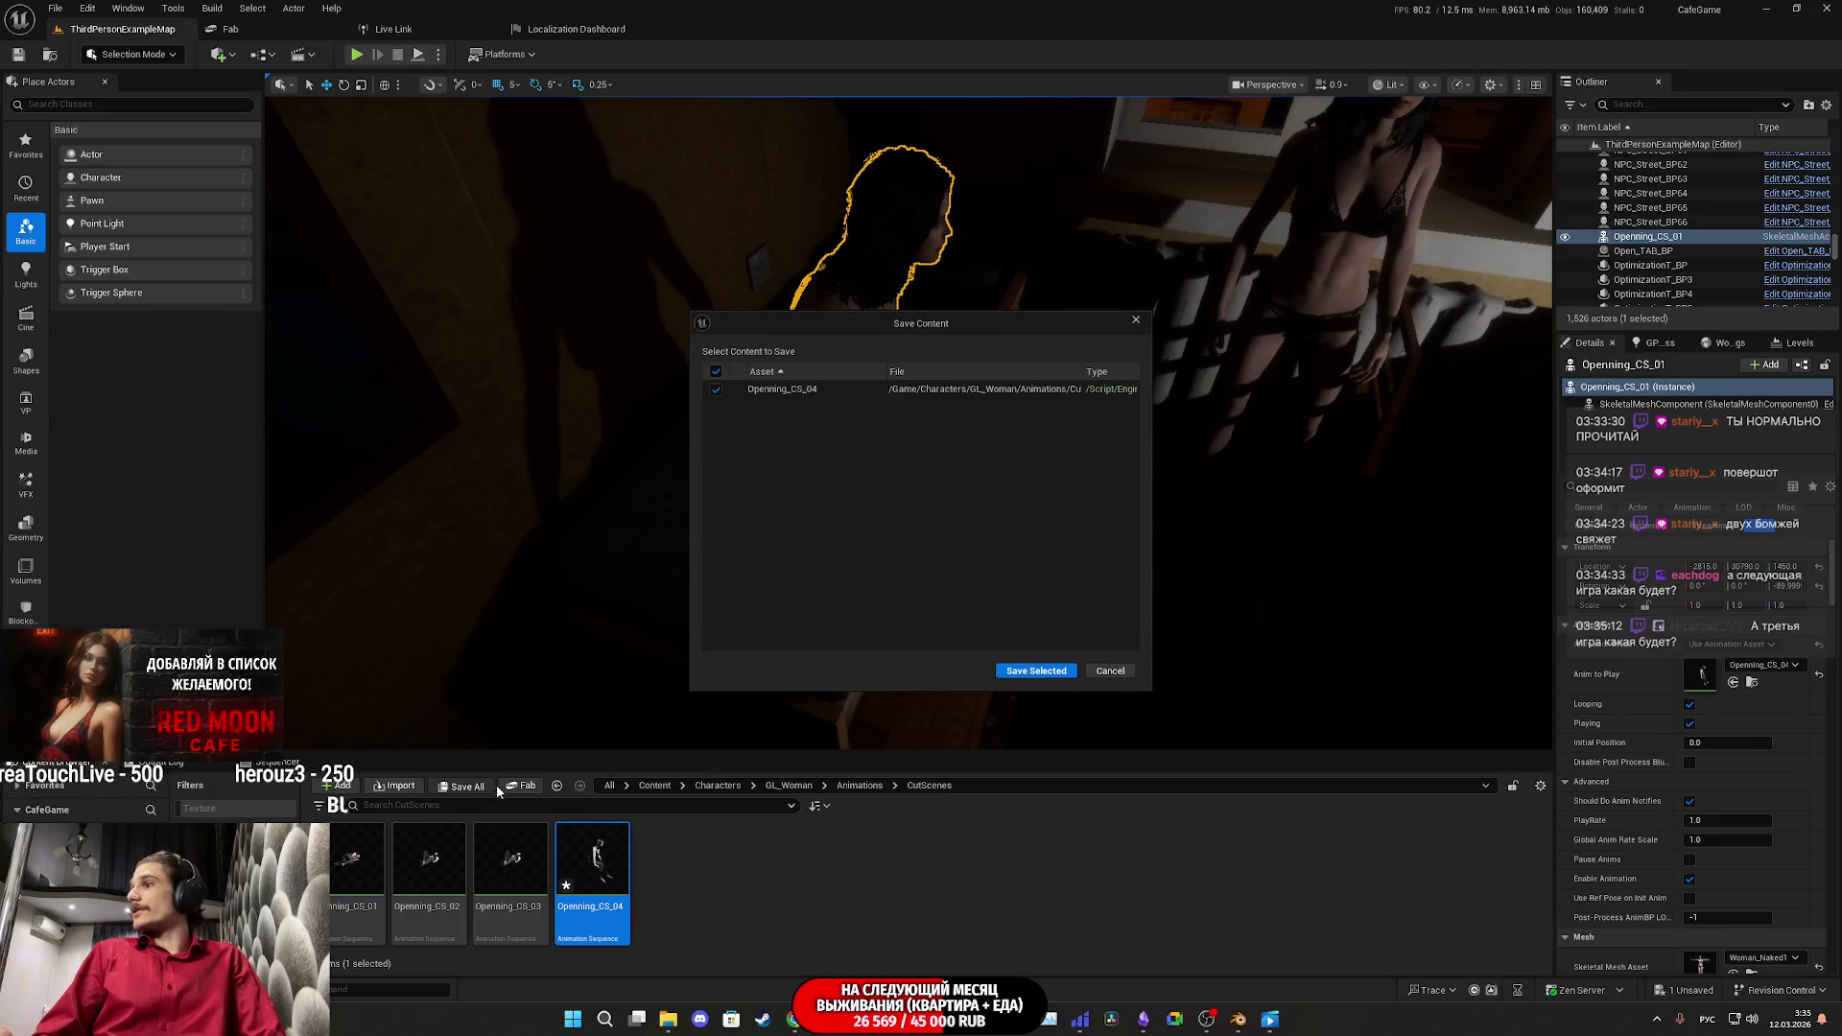
{"action": "left_click", "coordinate": [1034, 673]}
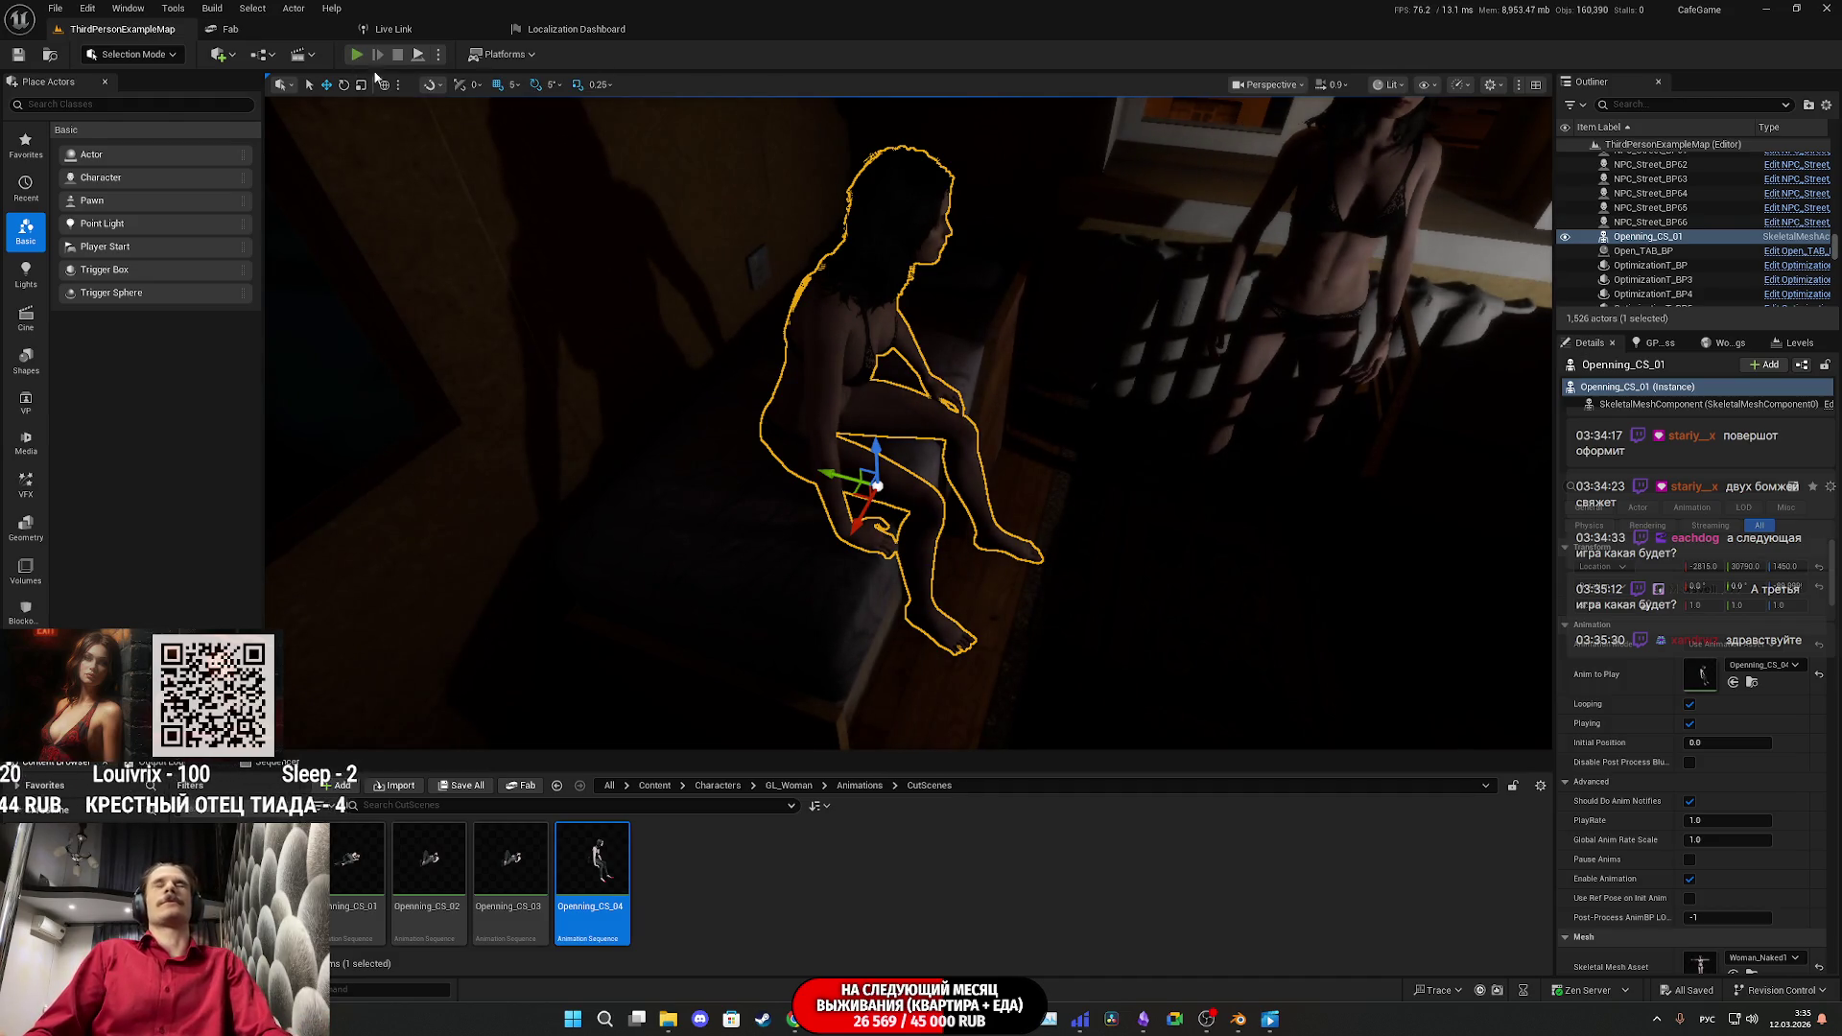
{"action": "key", "text": "alt+p"}
Step: Run the game full screen, eject to view the sitting woman closer, then walk toward the hallway
{"action": "key", "text": "F11"}
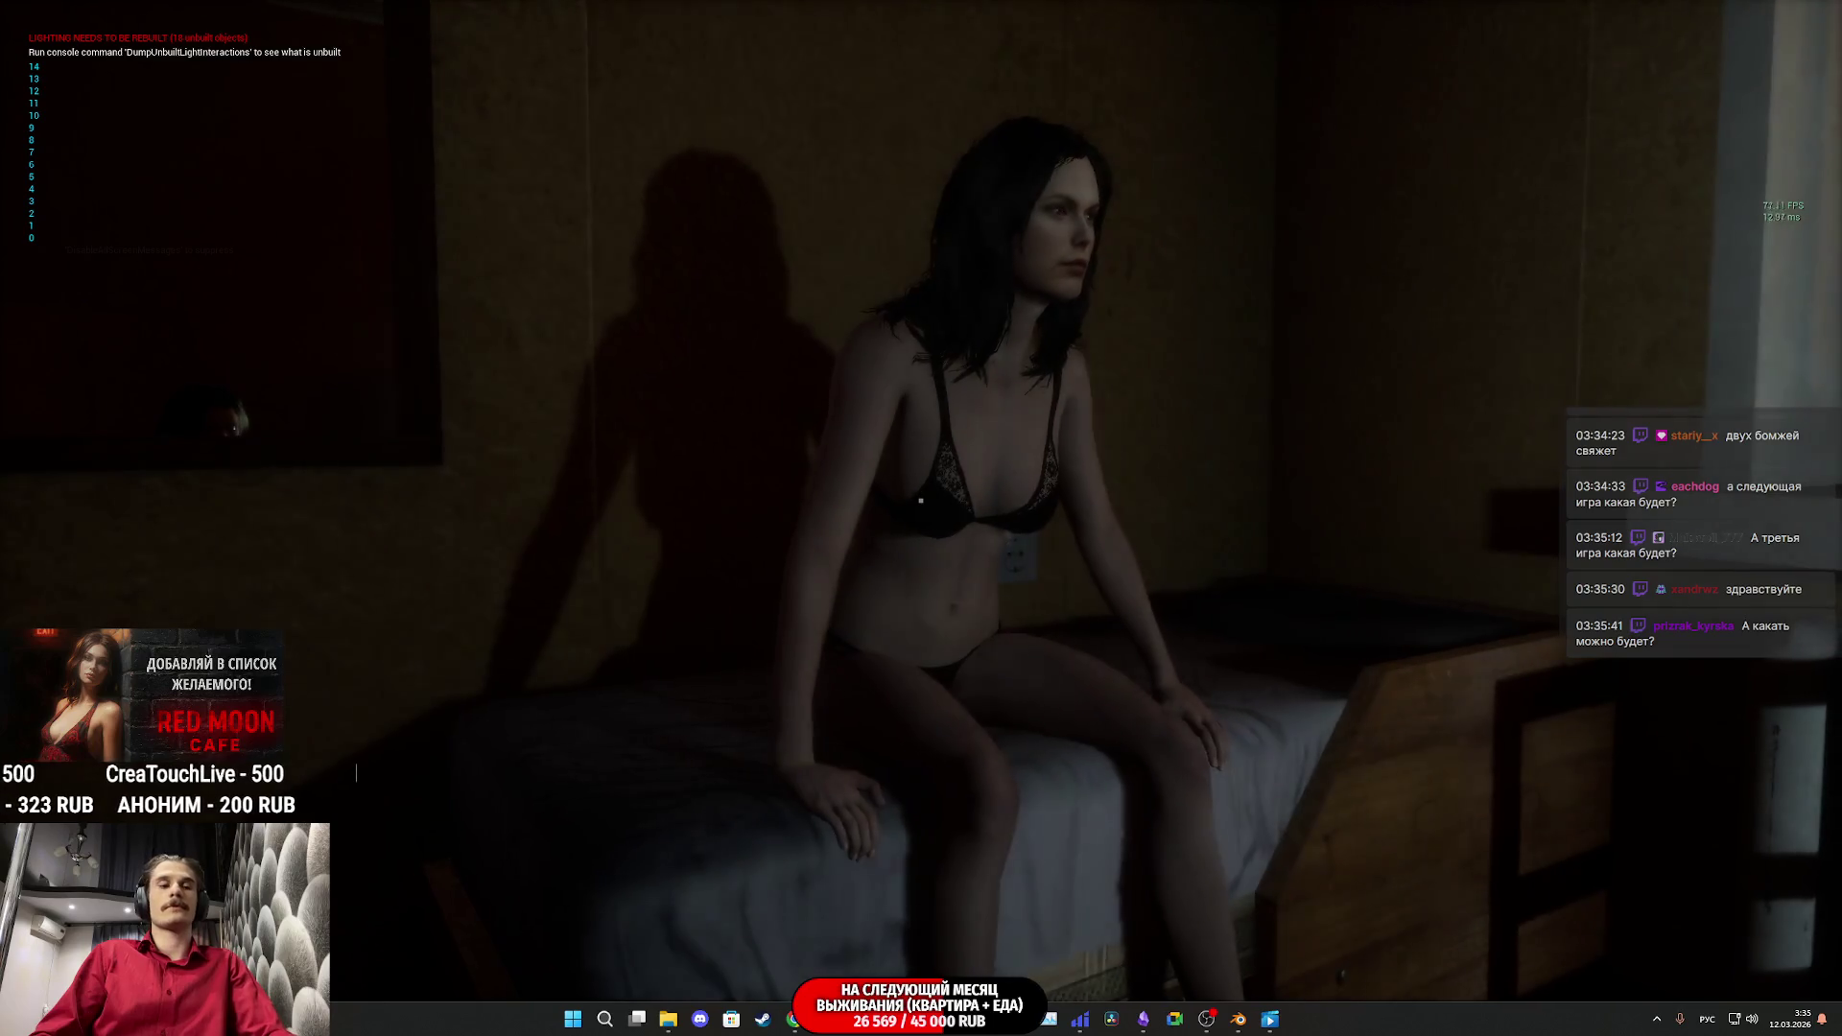
{"action": "key", "text": "F8"}
{"action": "left_click_drag", "start_coordinate": [1395, 314], "coordinate": [1351, 383]}
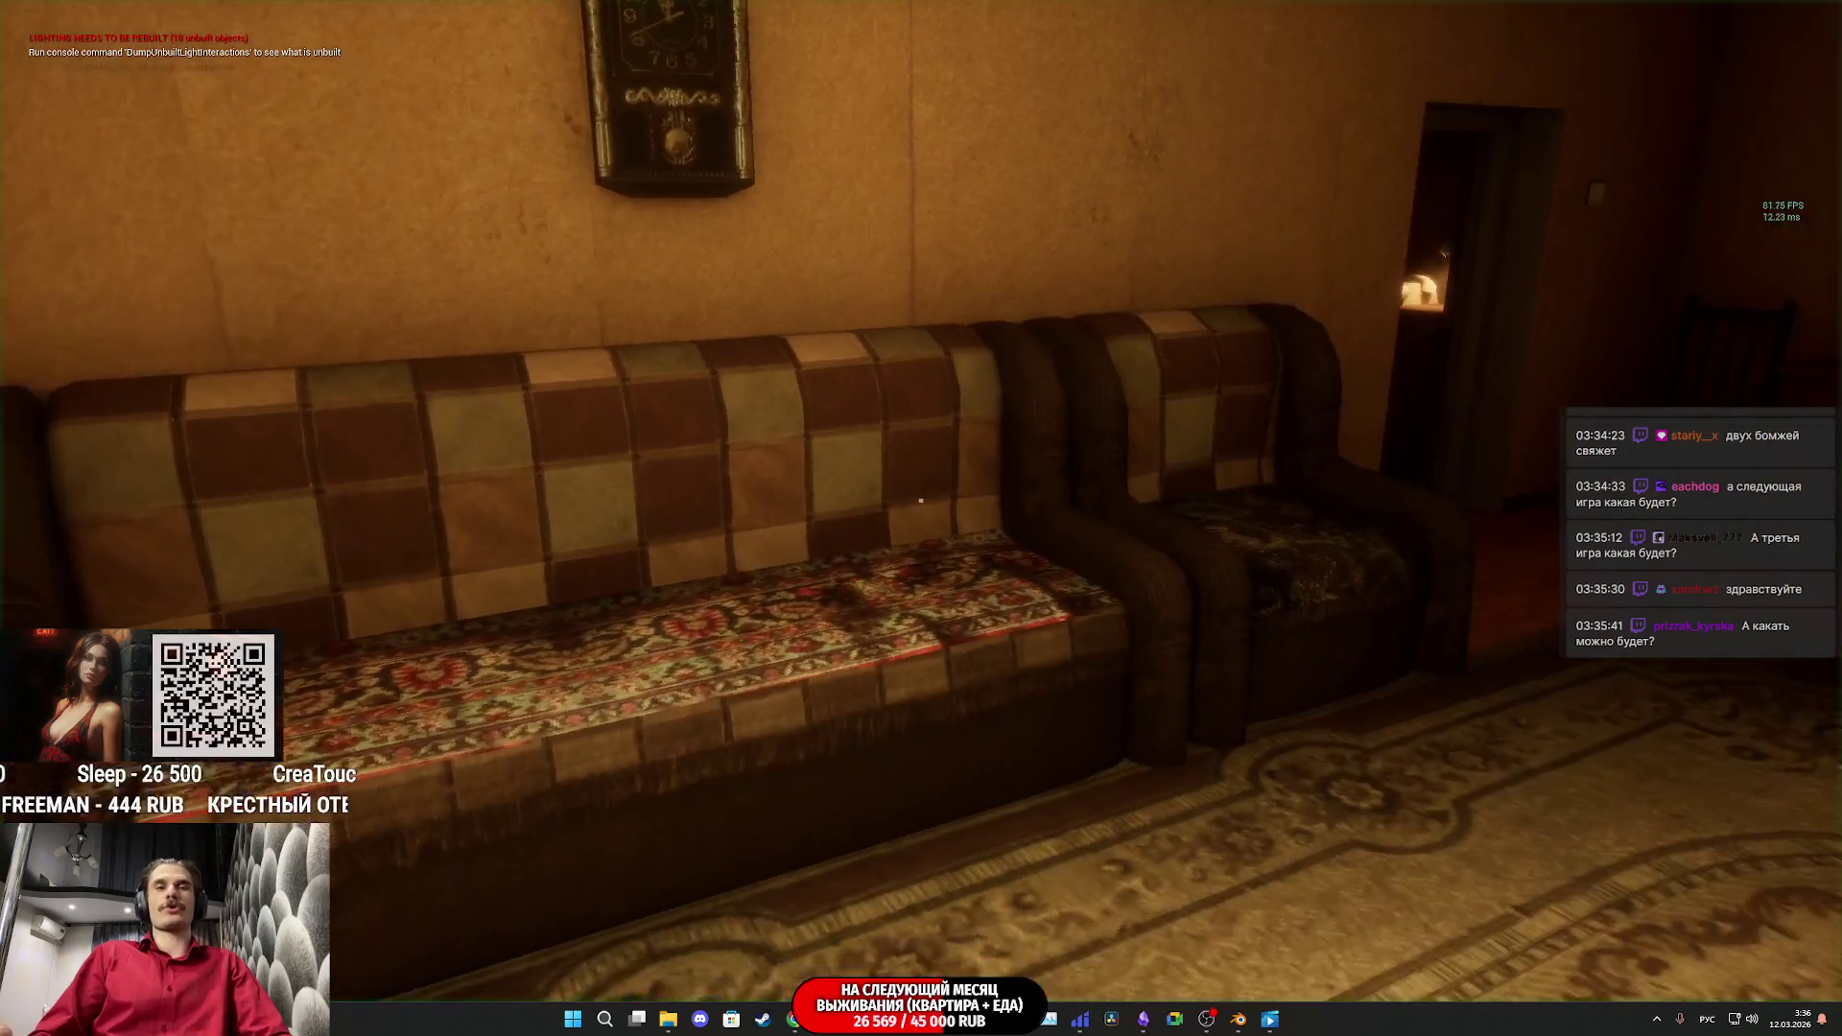
{"action": "key", "text": "w"}
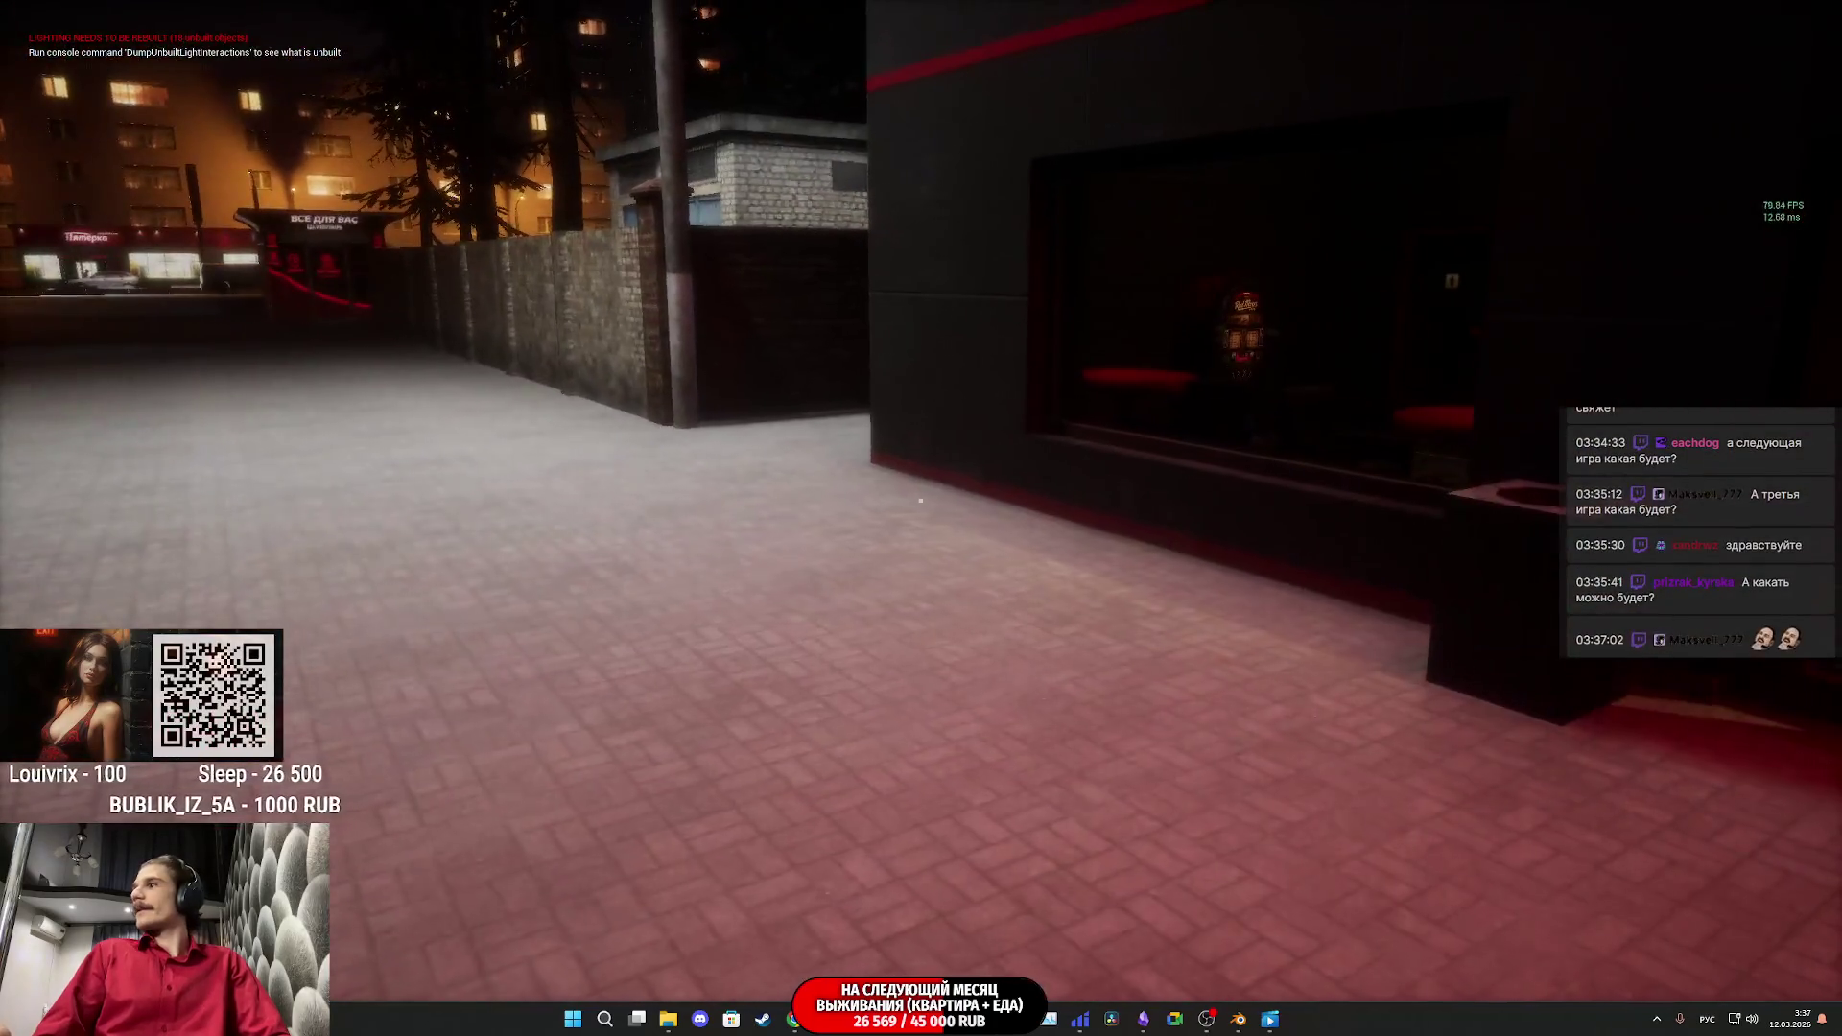
Step: Walk into the cafe and sit in the free armchair
{"action": "key", "text": "w"}
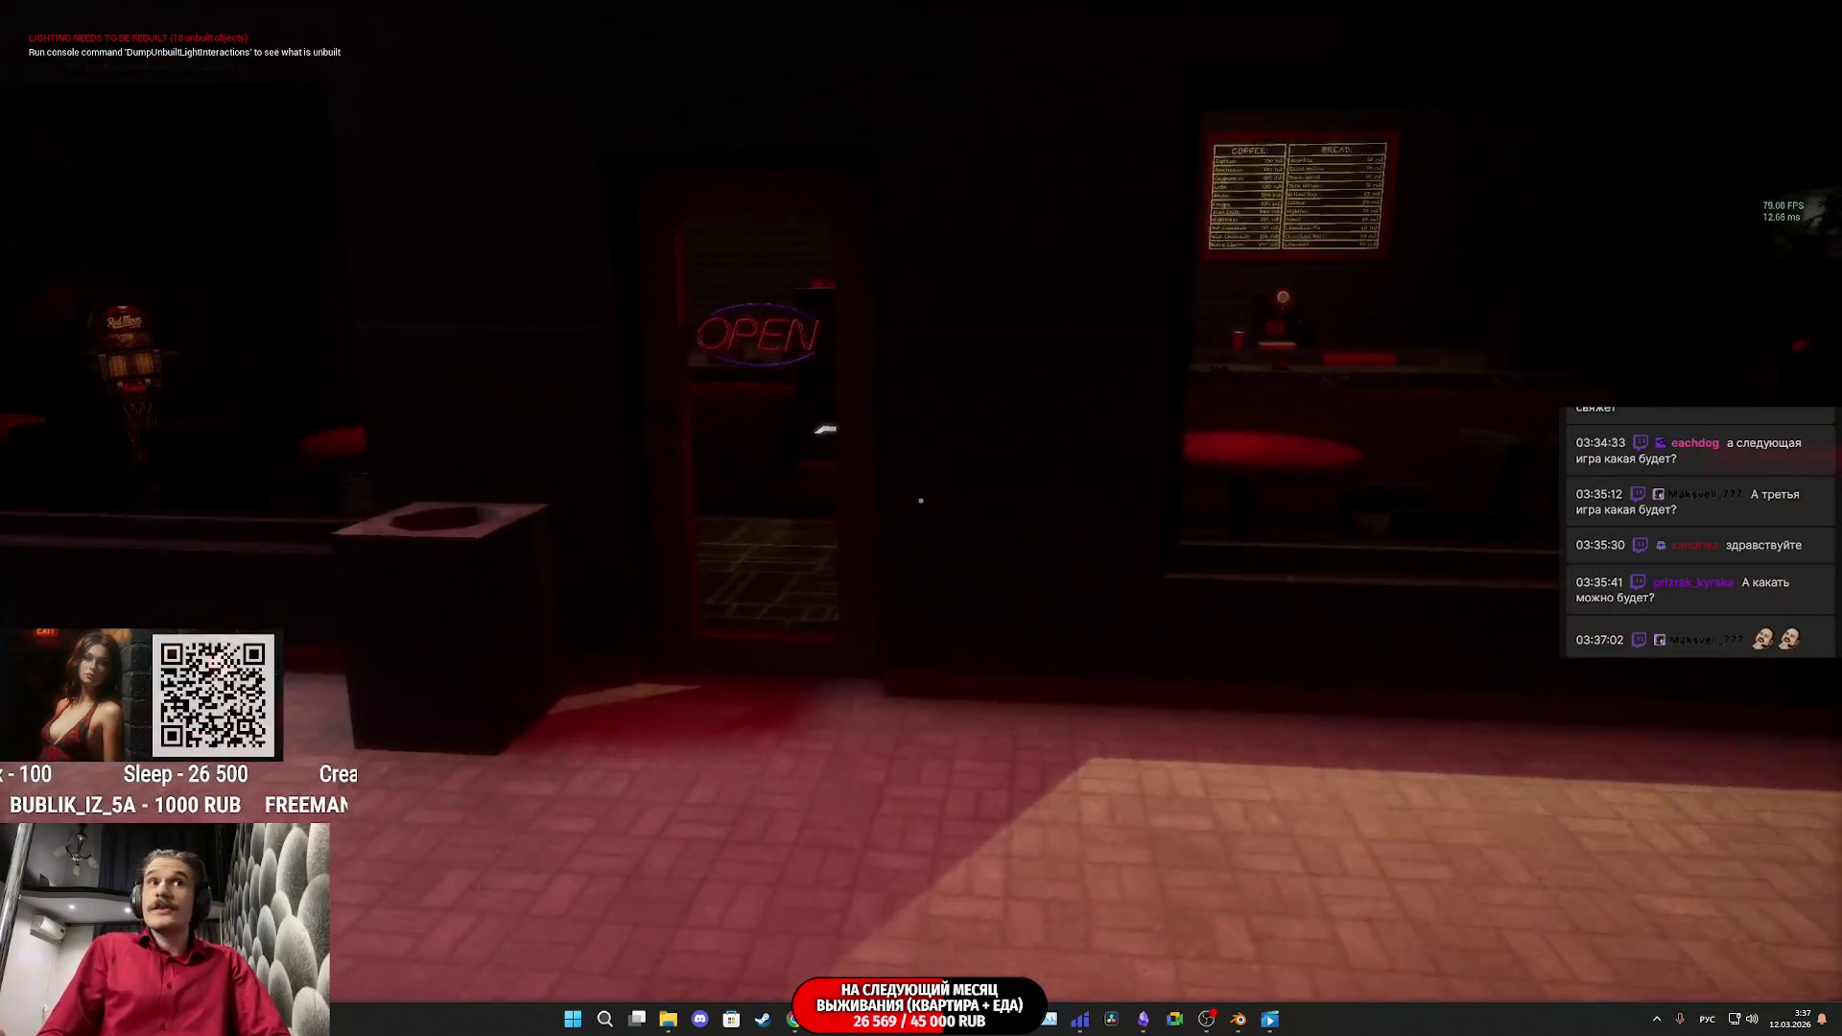
{"action": "key", "text": "w"}
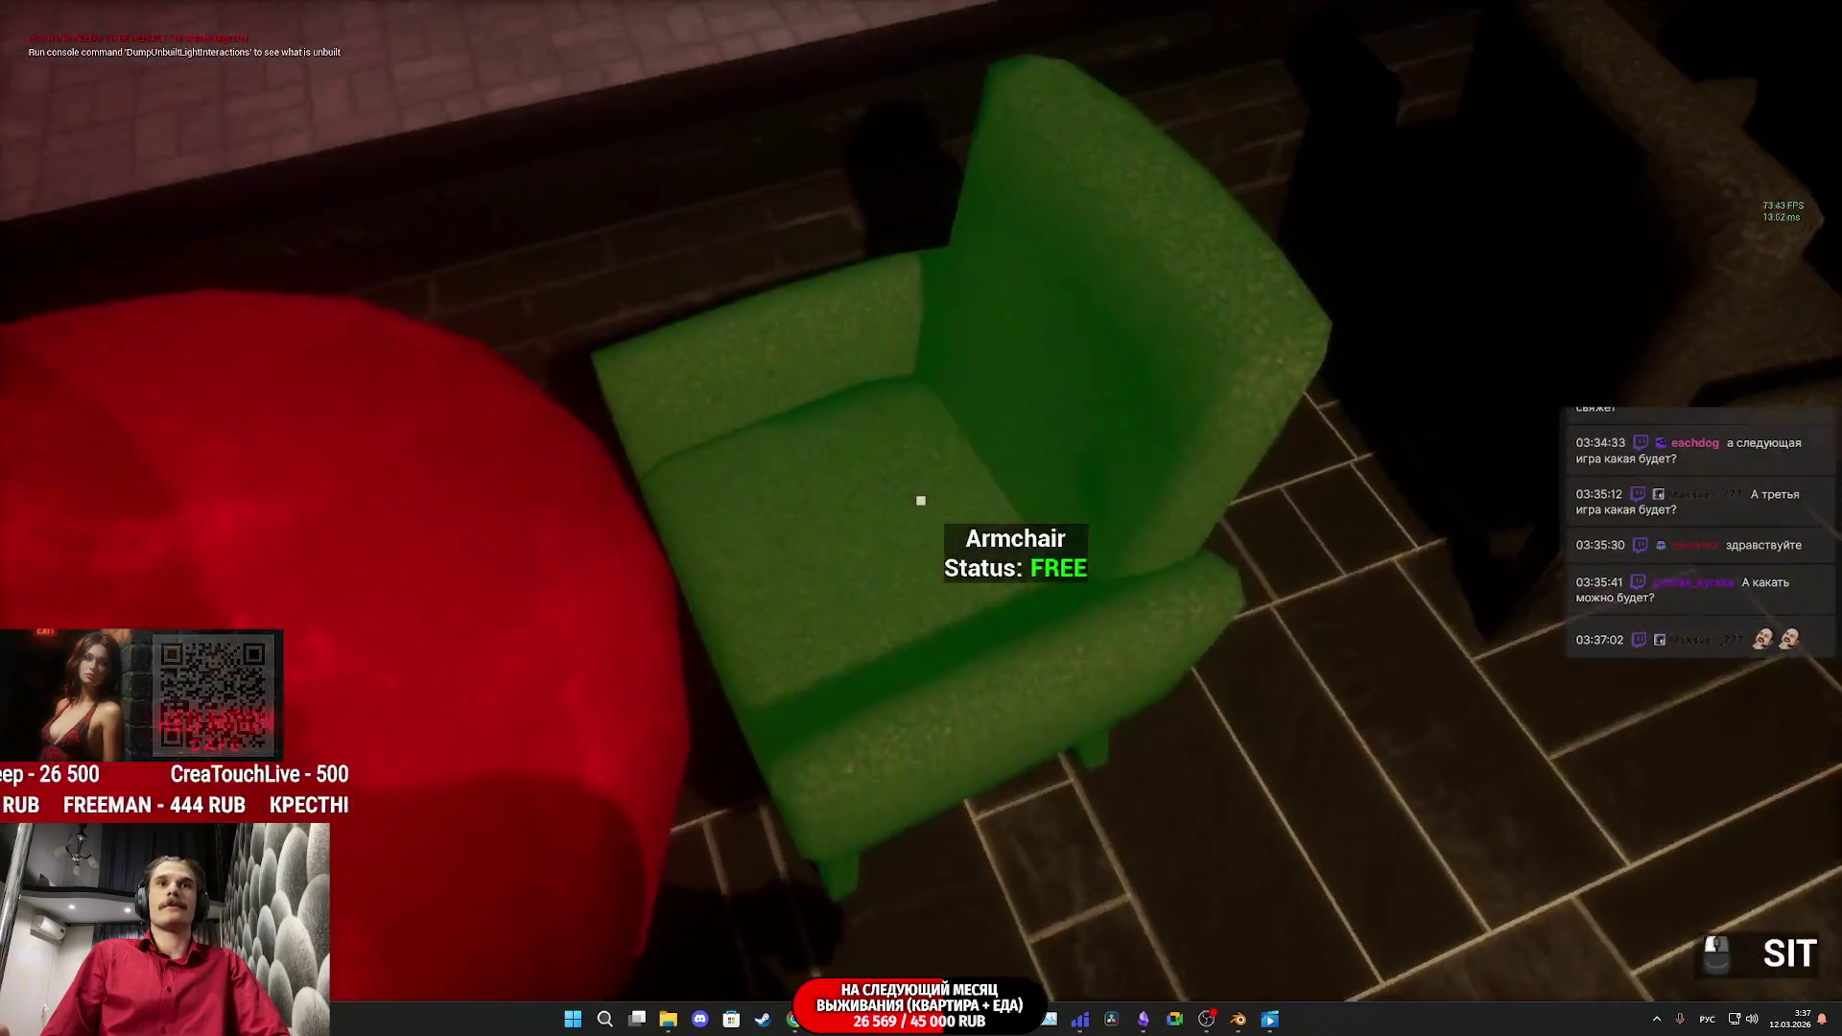
{"action": "left_click", "coordinate": [920, 500]}
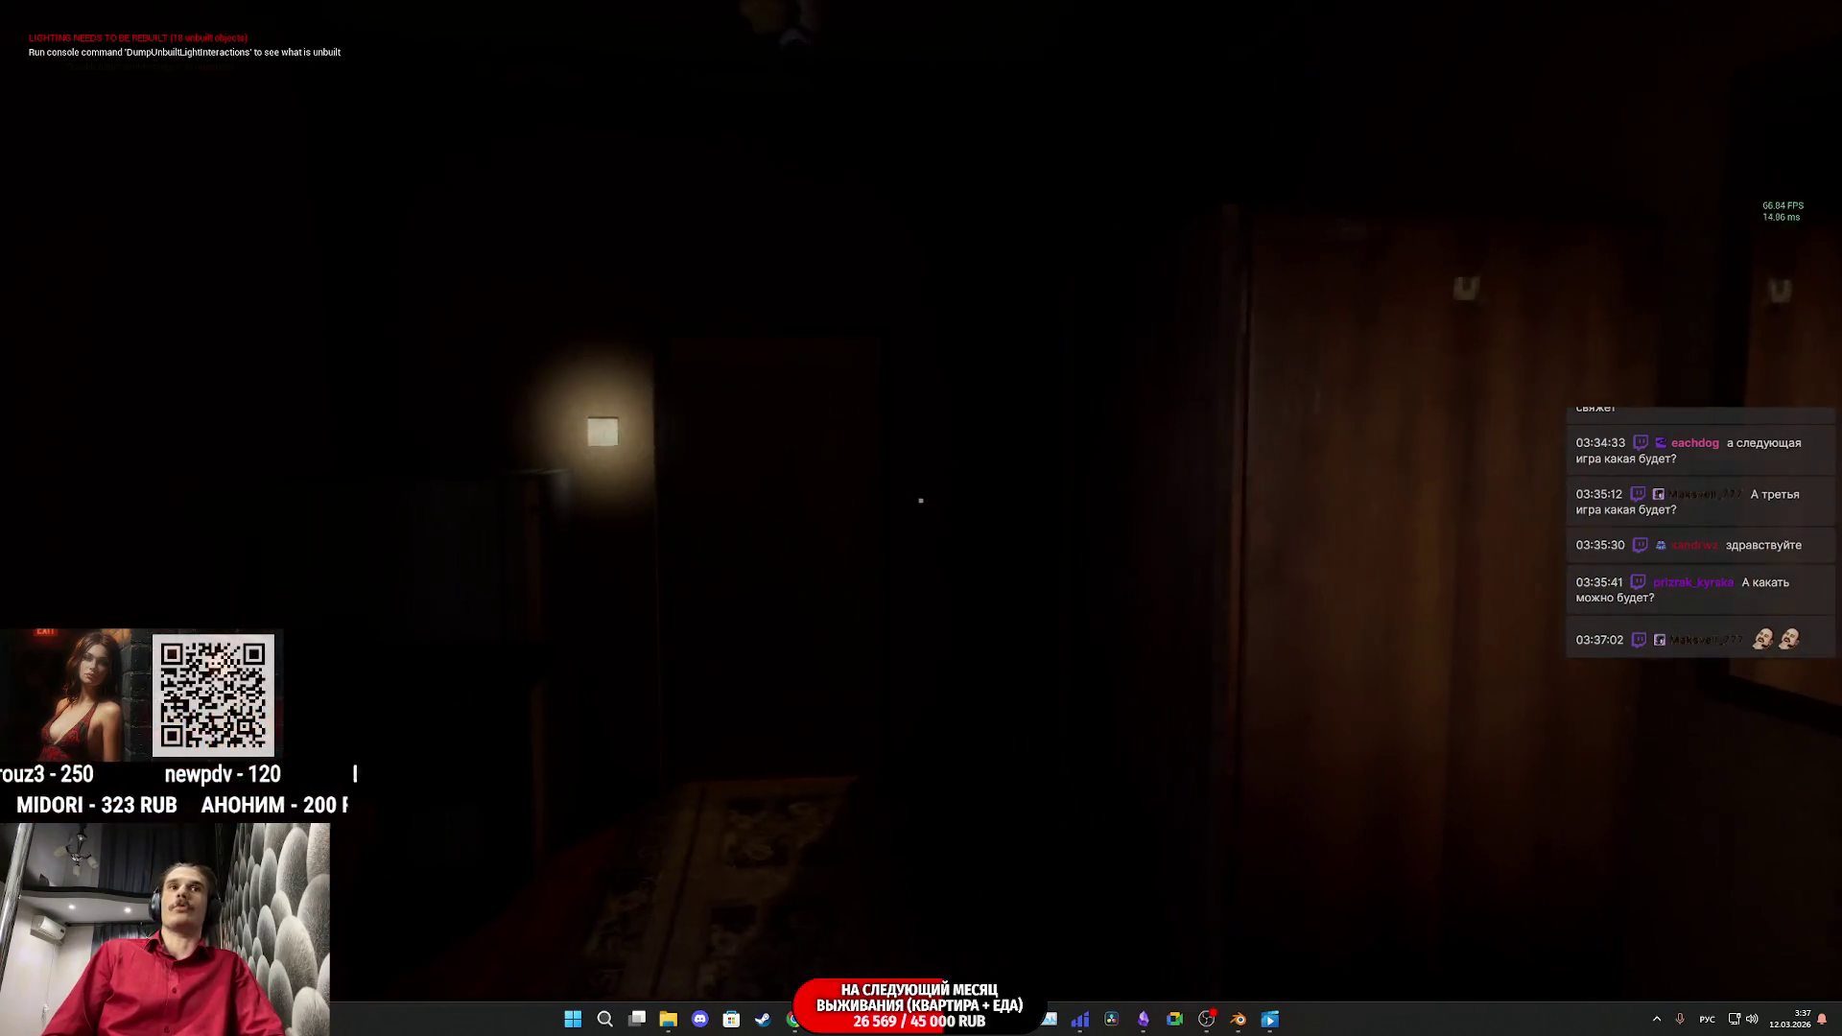
Step: Put the red shirt in the closet, watch the TV, then stop the play session
{"action": "key", "text": "w"}
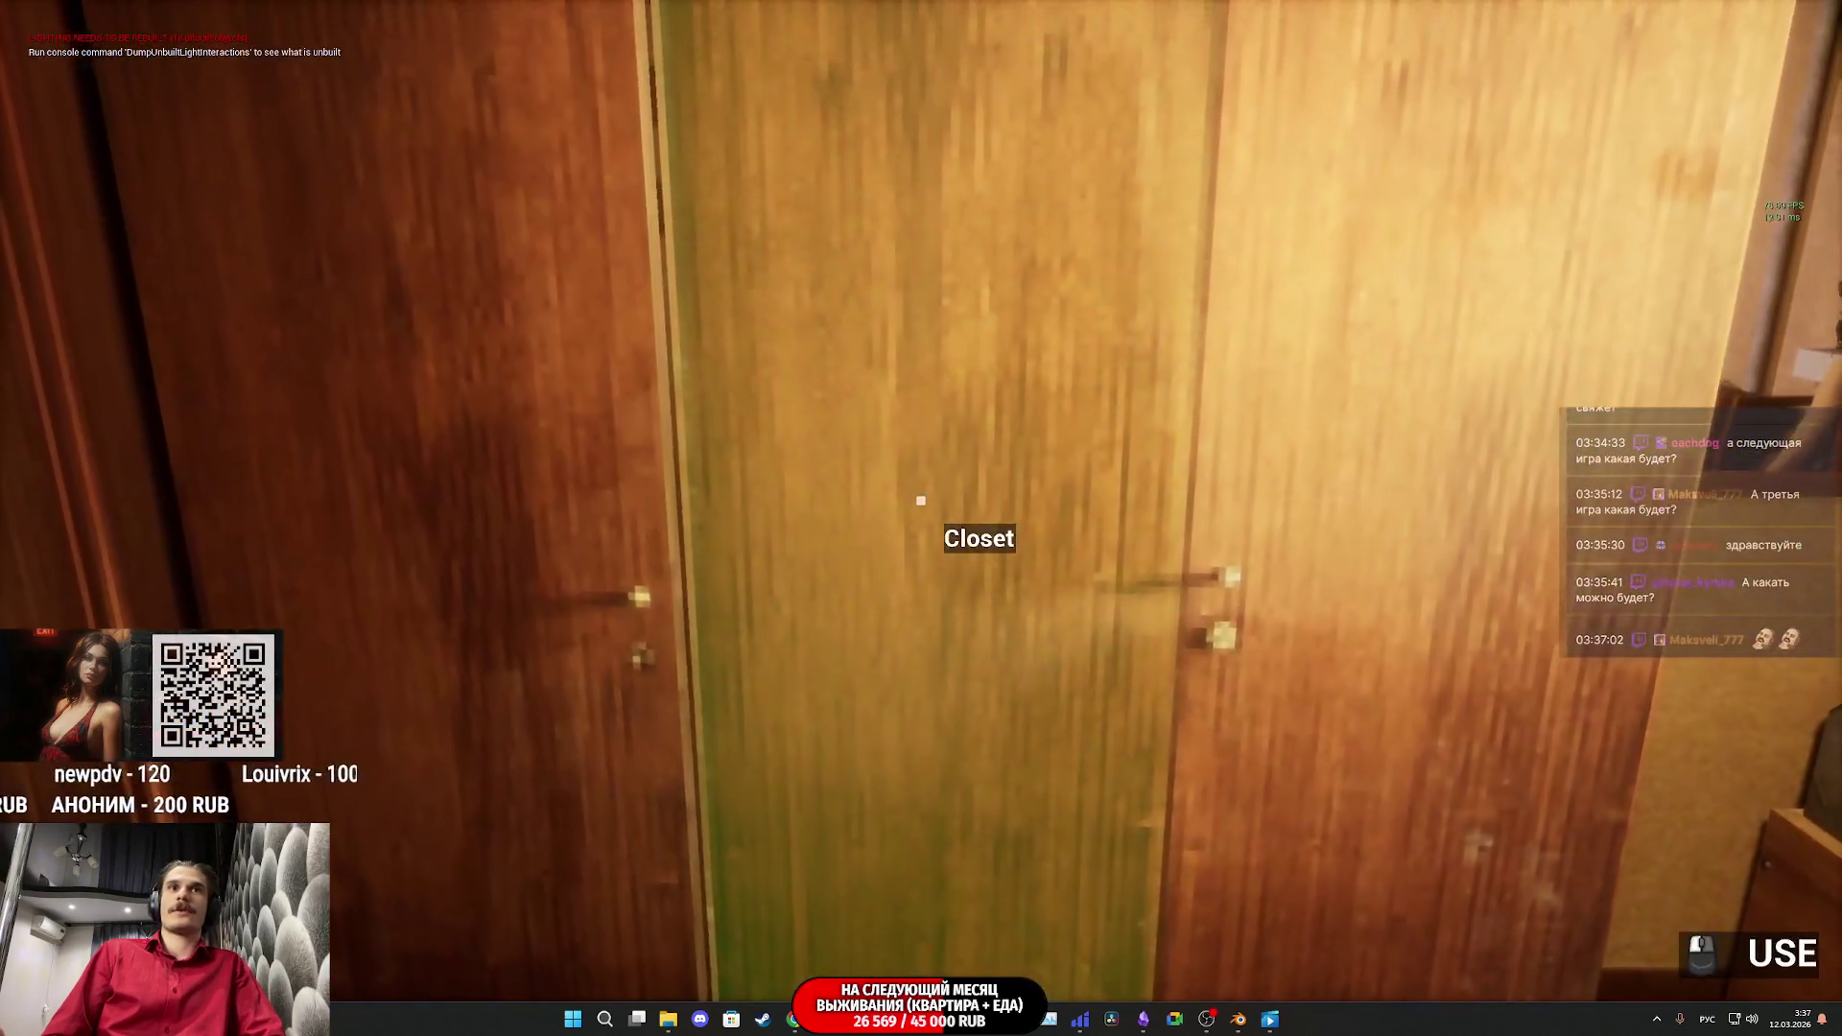
{"action": "left_click", "coordinate": [921, 500]}
{"action": "left_click", "coordinate": [920, 499]}
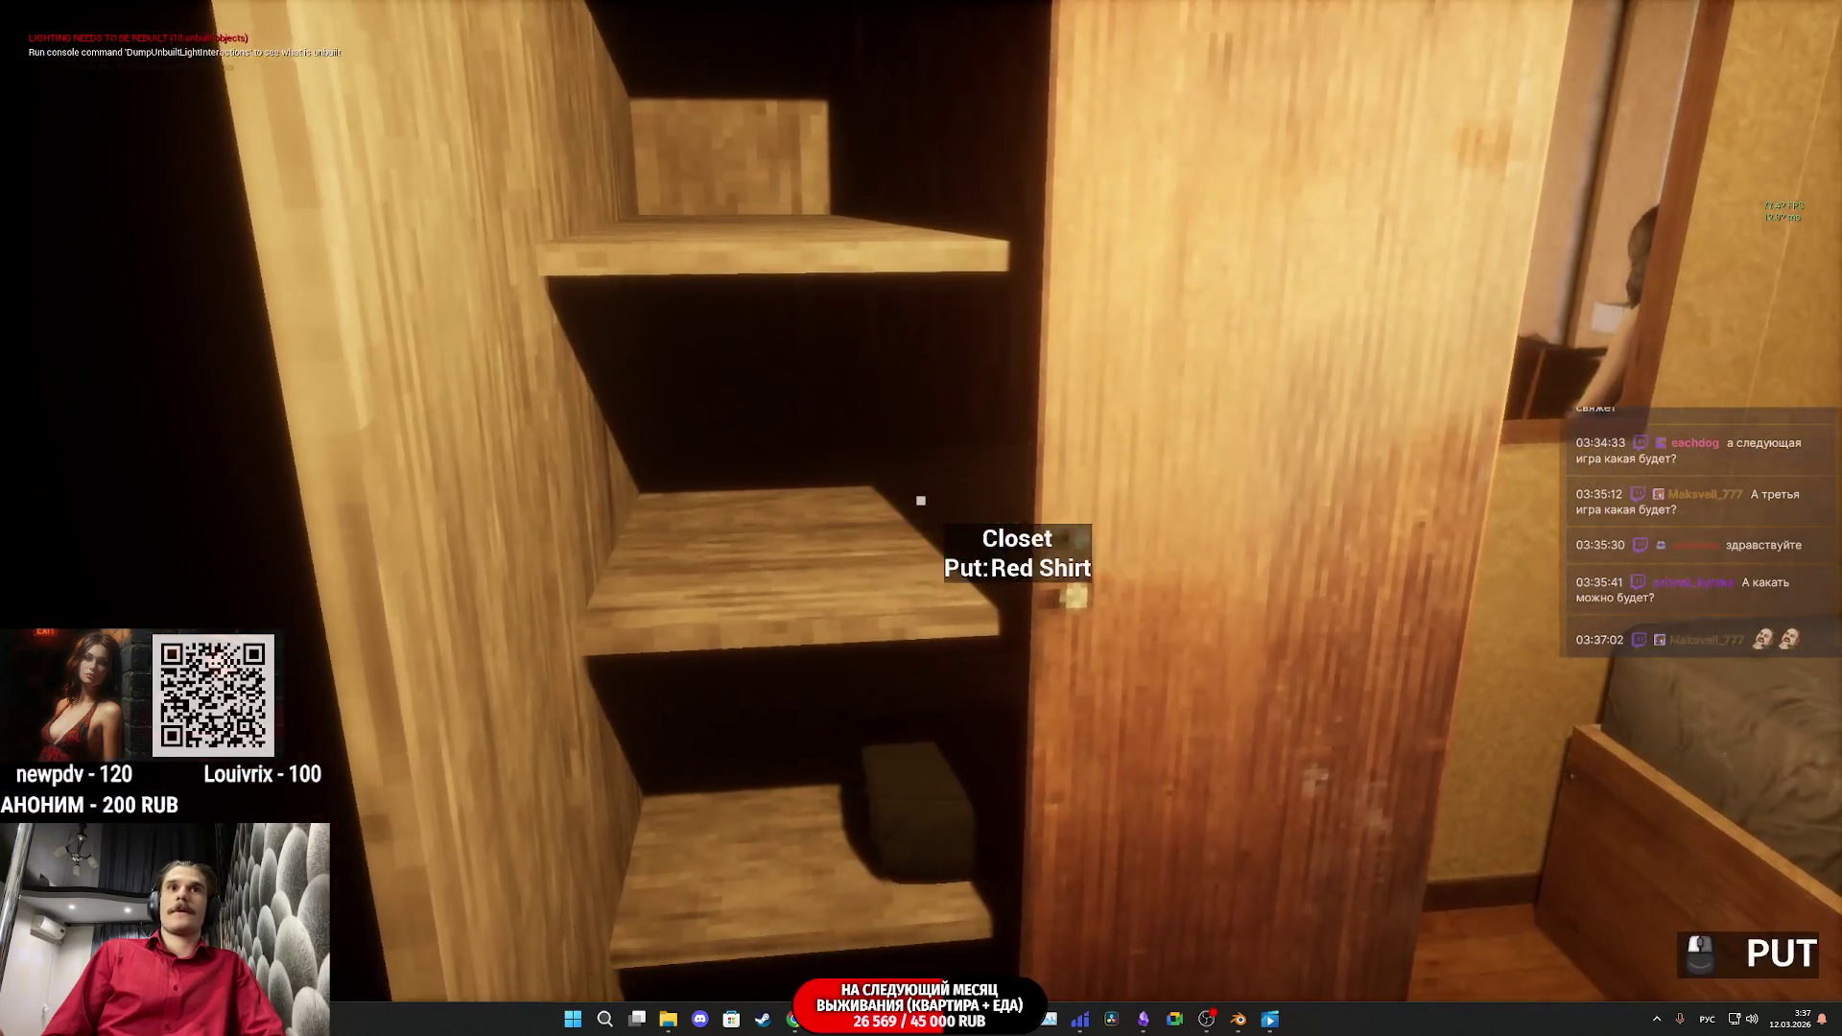
{"action": "key", "text": "w"}
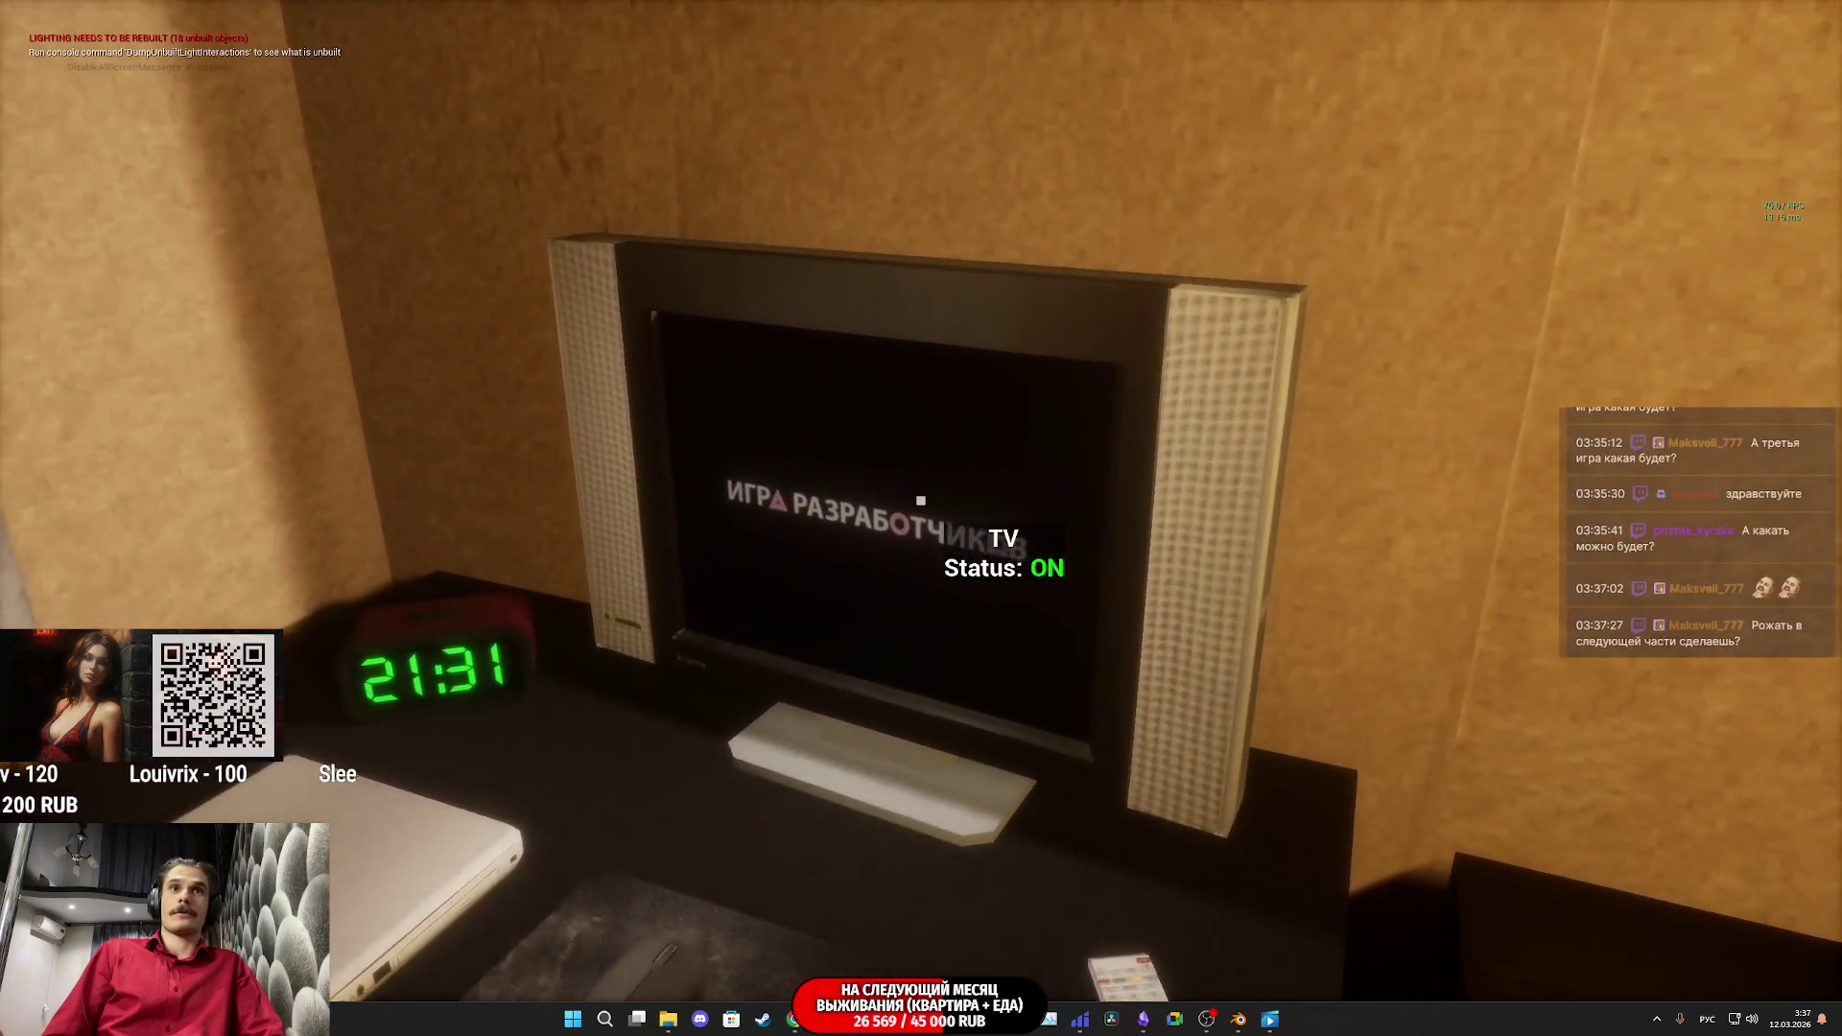
{"action": "key", "text": "s"}
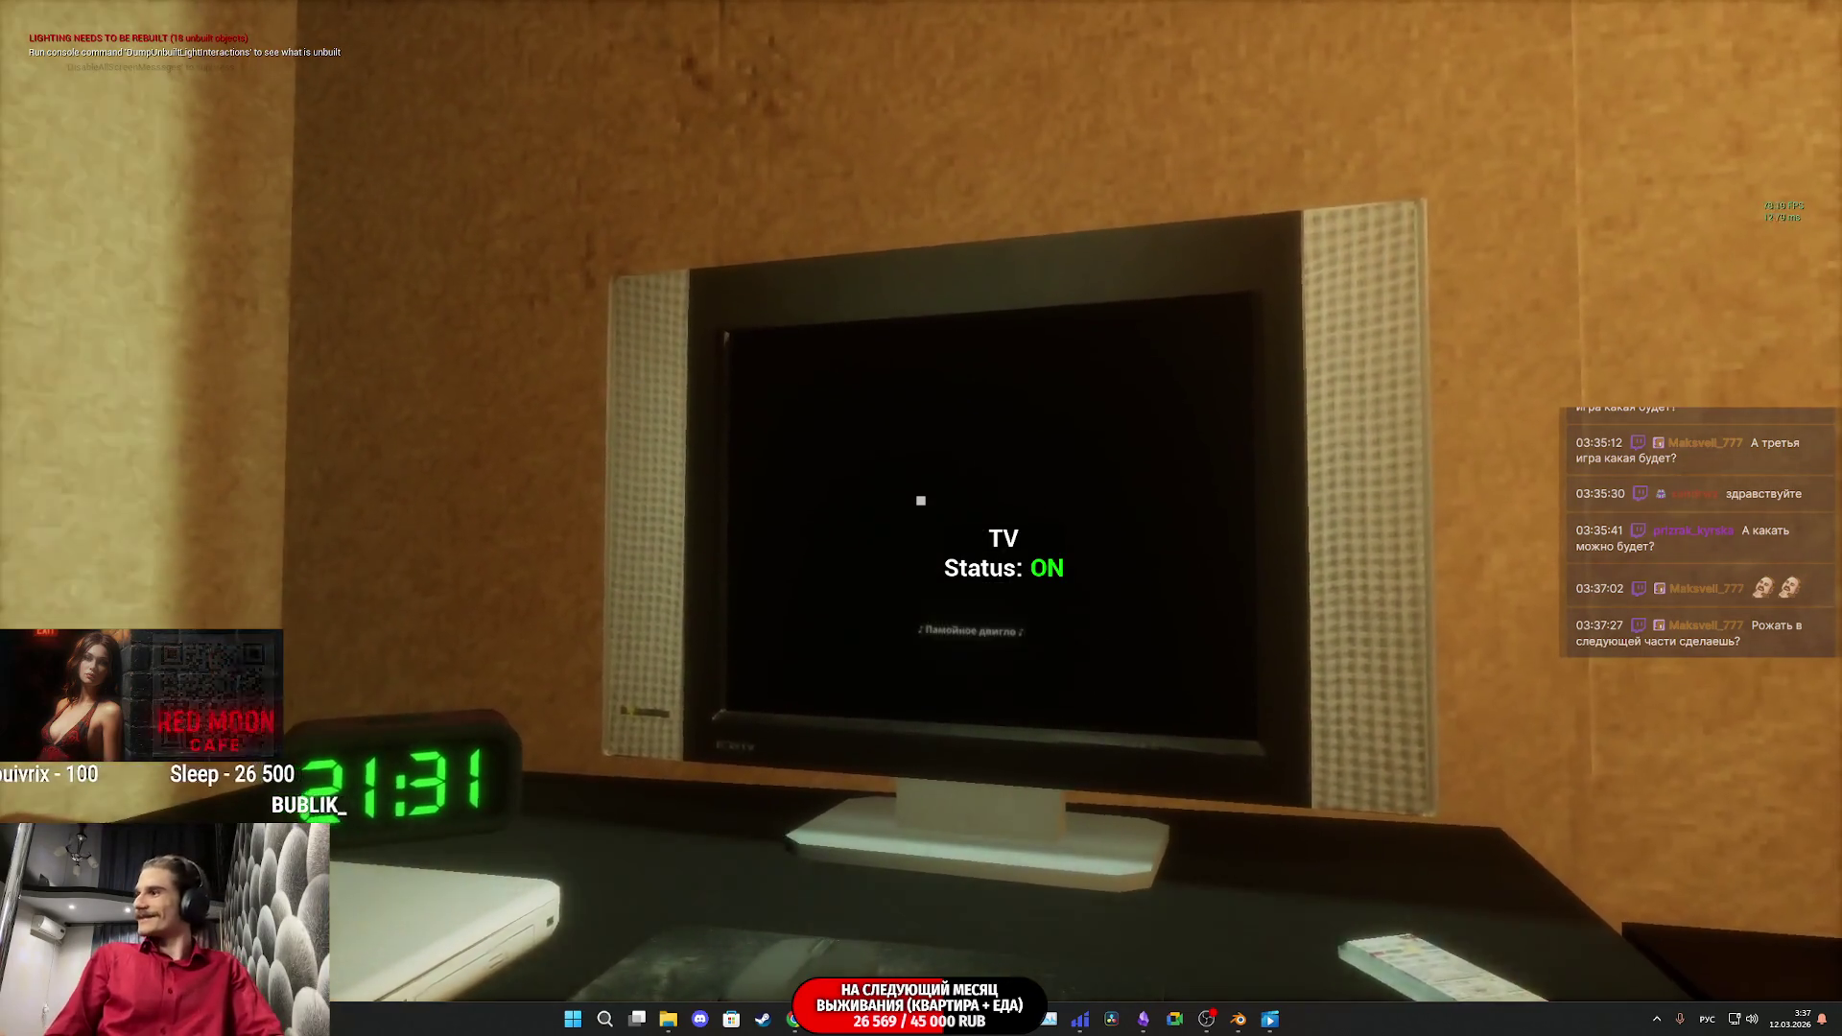
{"action": "key", "text": "Escape"}
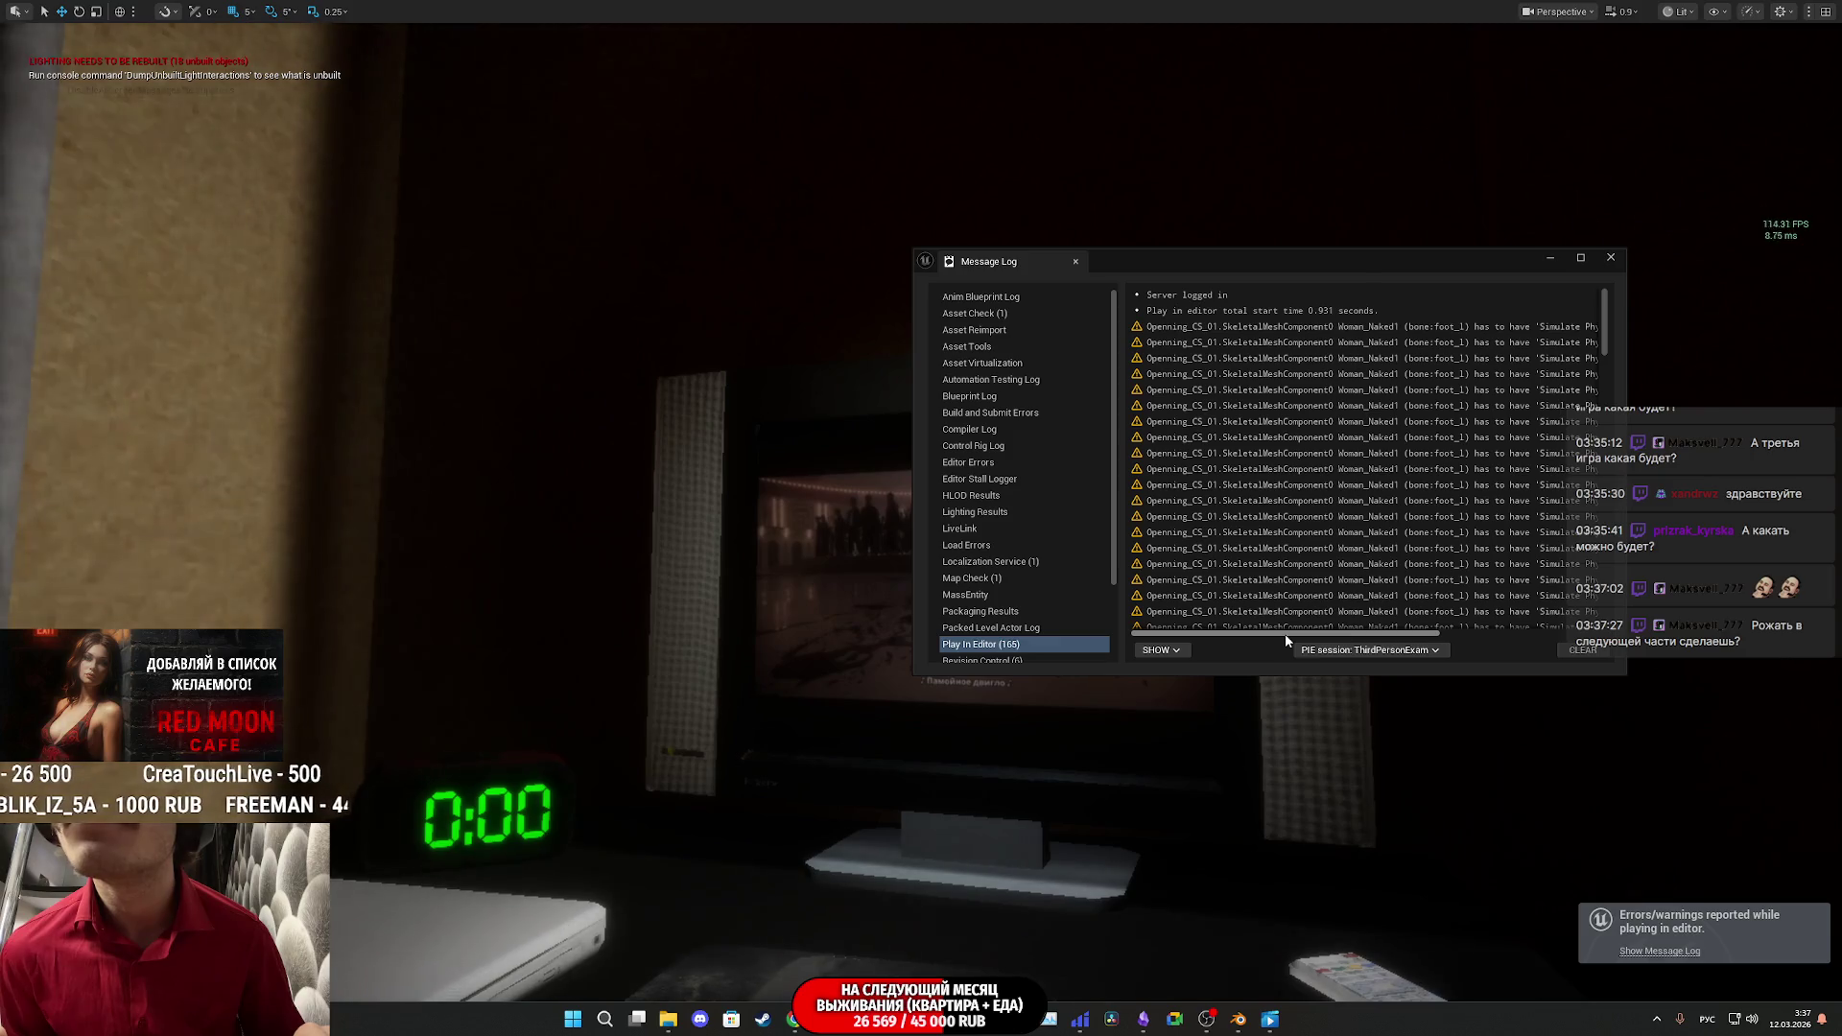
Step: Close the Message Log of Play In Editor warnings and restore the full editor interface with F11
{"action": "mouse_move", "coordinate": [1287, 638]}
{"action": "left_mouse_down"}
{"action": "mouse_move", "coordinate": [1447, 647]}
{"action": "mouse_move", "coordinate": [1275, 630]}
{"action": "left_mouse_up"}
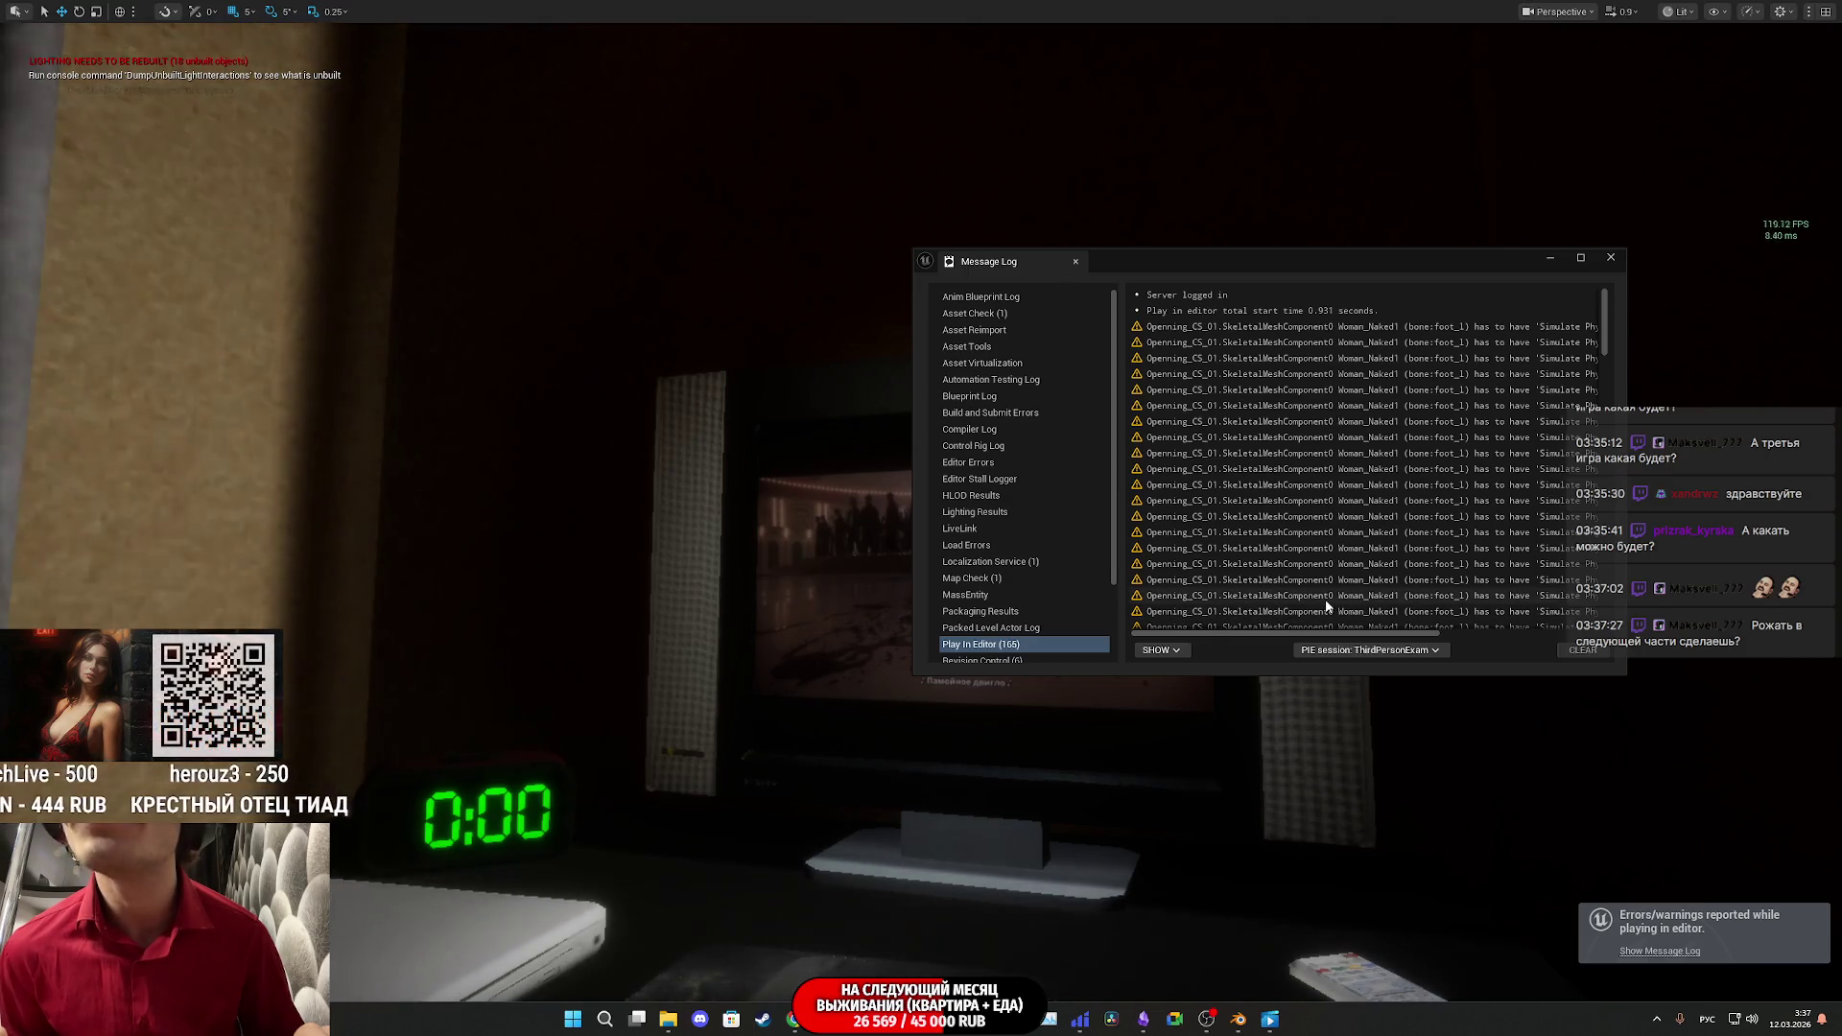
{"action": "left_click", "coordinate": [1612, 264]}
{"action": "key", "text": "f"}
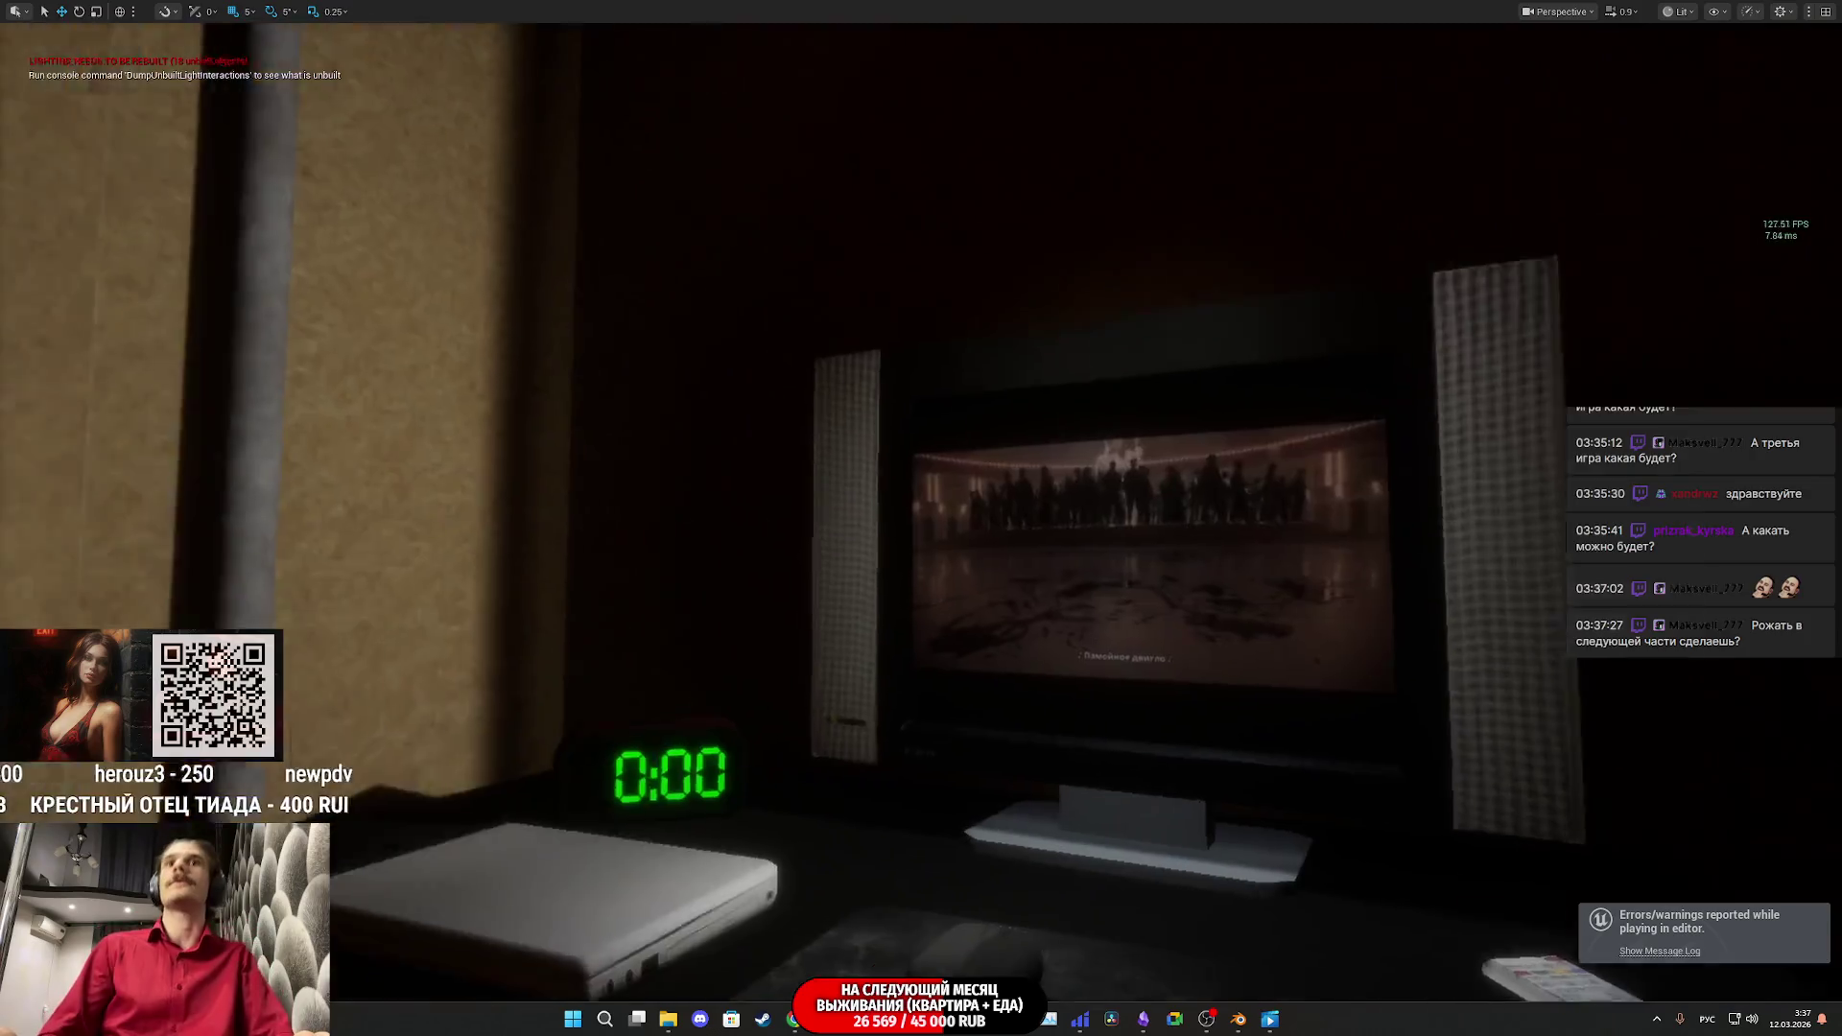
{"action": "key", "text": "F11"}
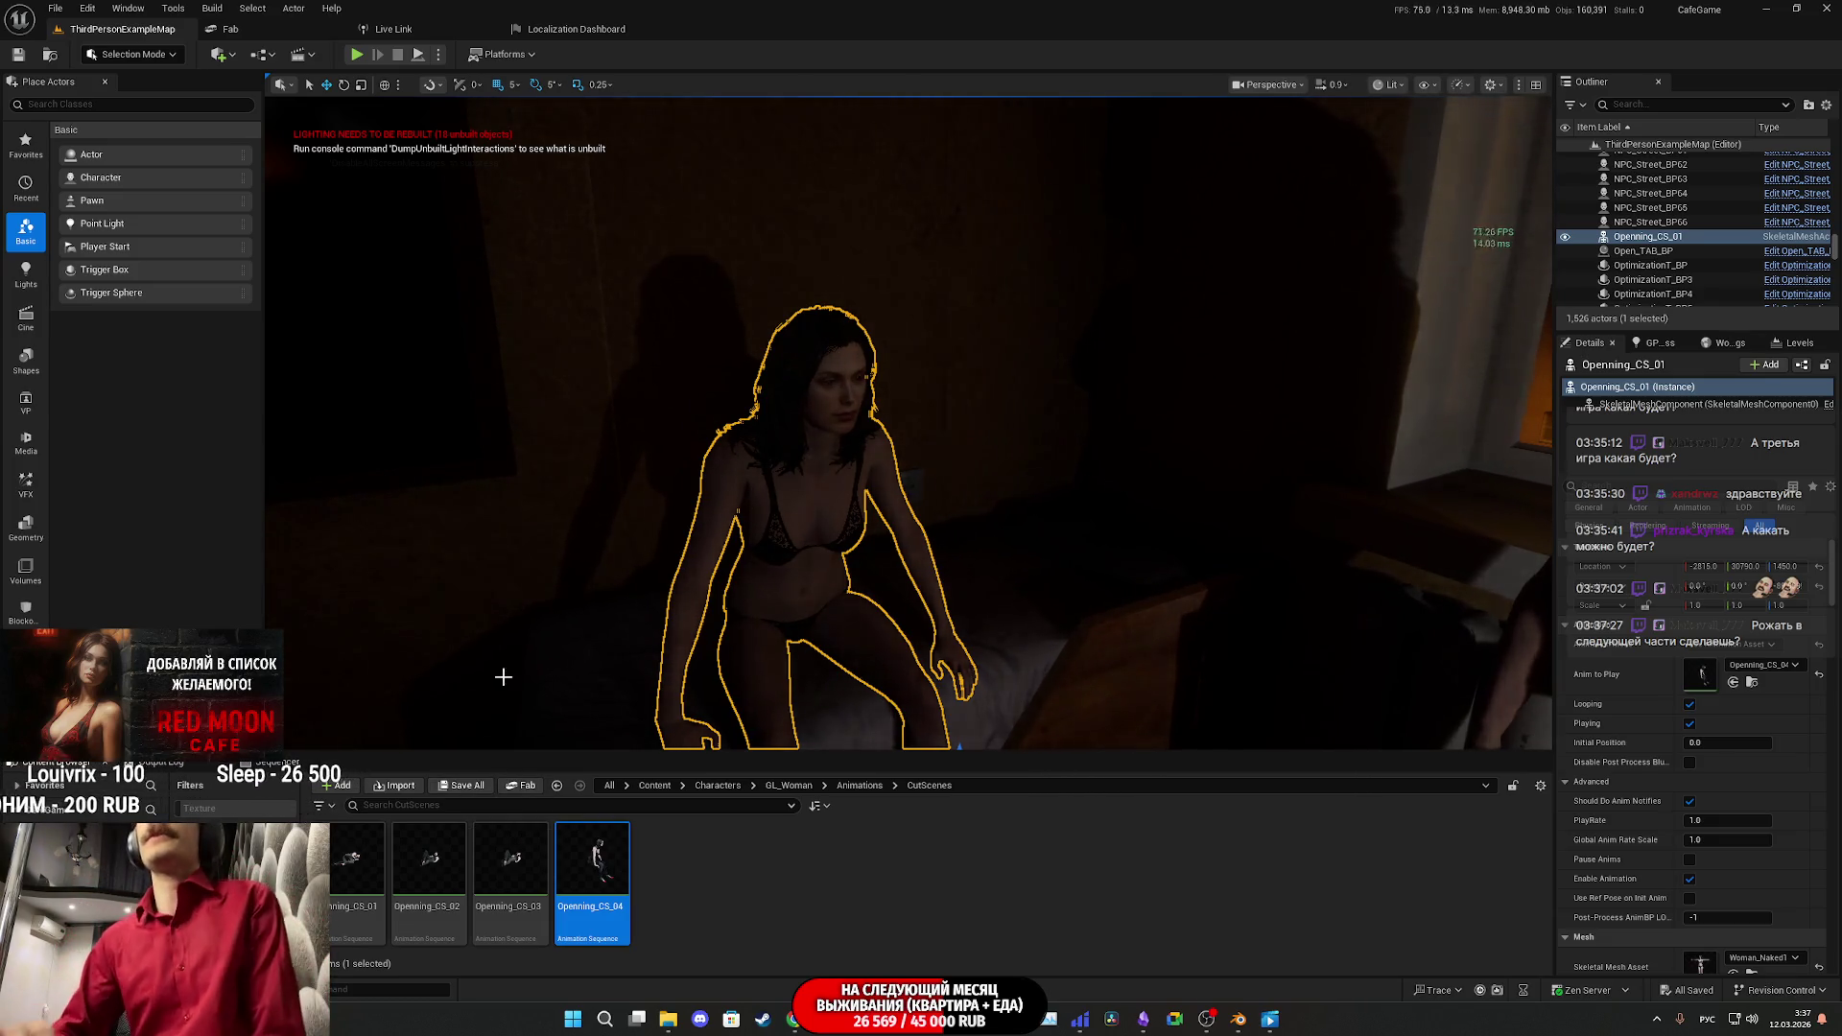
Step: Set Openning_CS_01's Collision Presets to NoCollision and save ThirdPersonExampleMap via Save All
{"action": "scroll", "coordinate": [1631, 833], "scroll_direction": "down", "scroll_amount": 10}
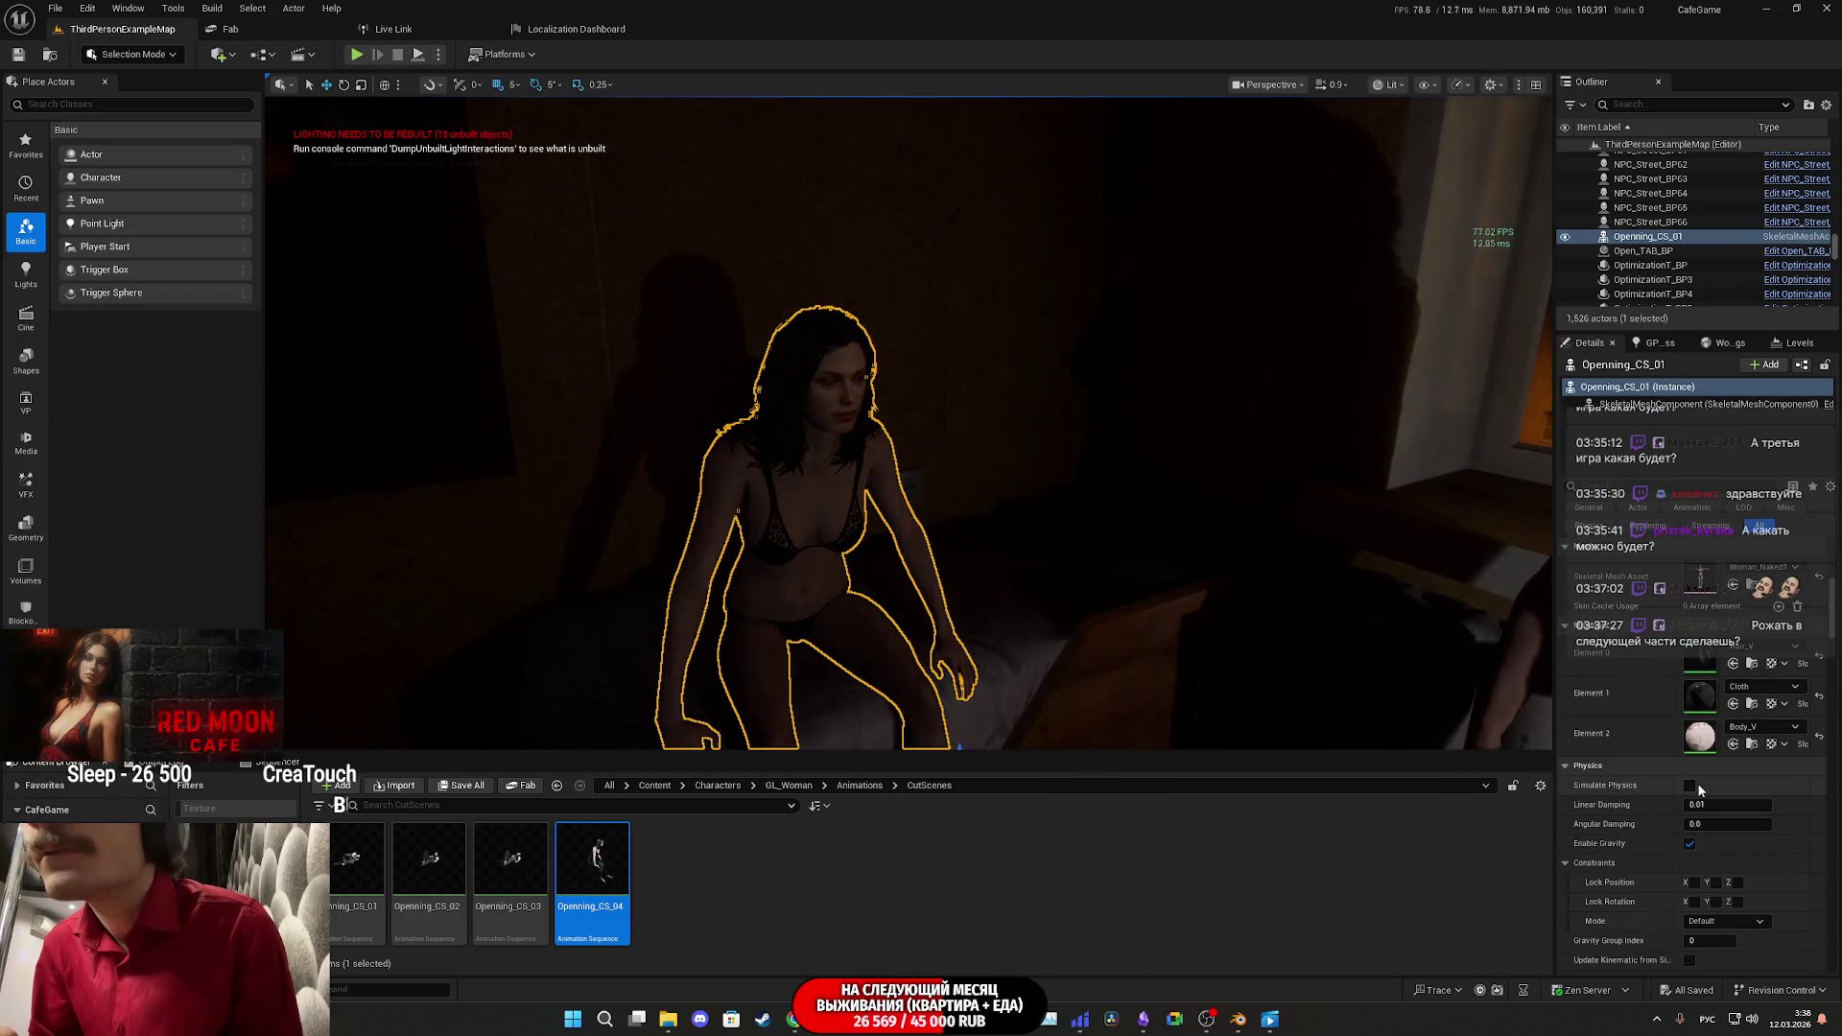
{"action": "scroll", "coordinate": [1638, 796], "scroll_direction": "down", "scroll_amount": 3}
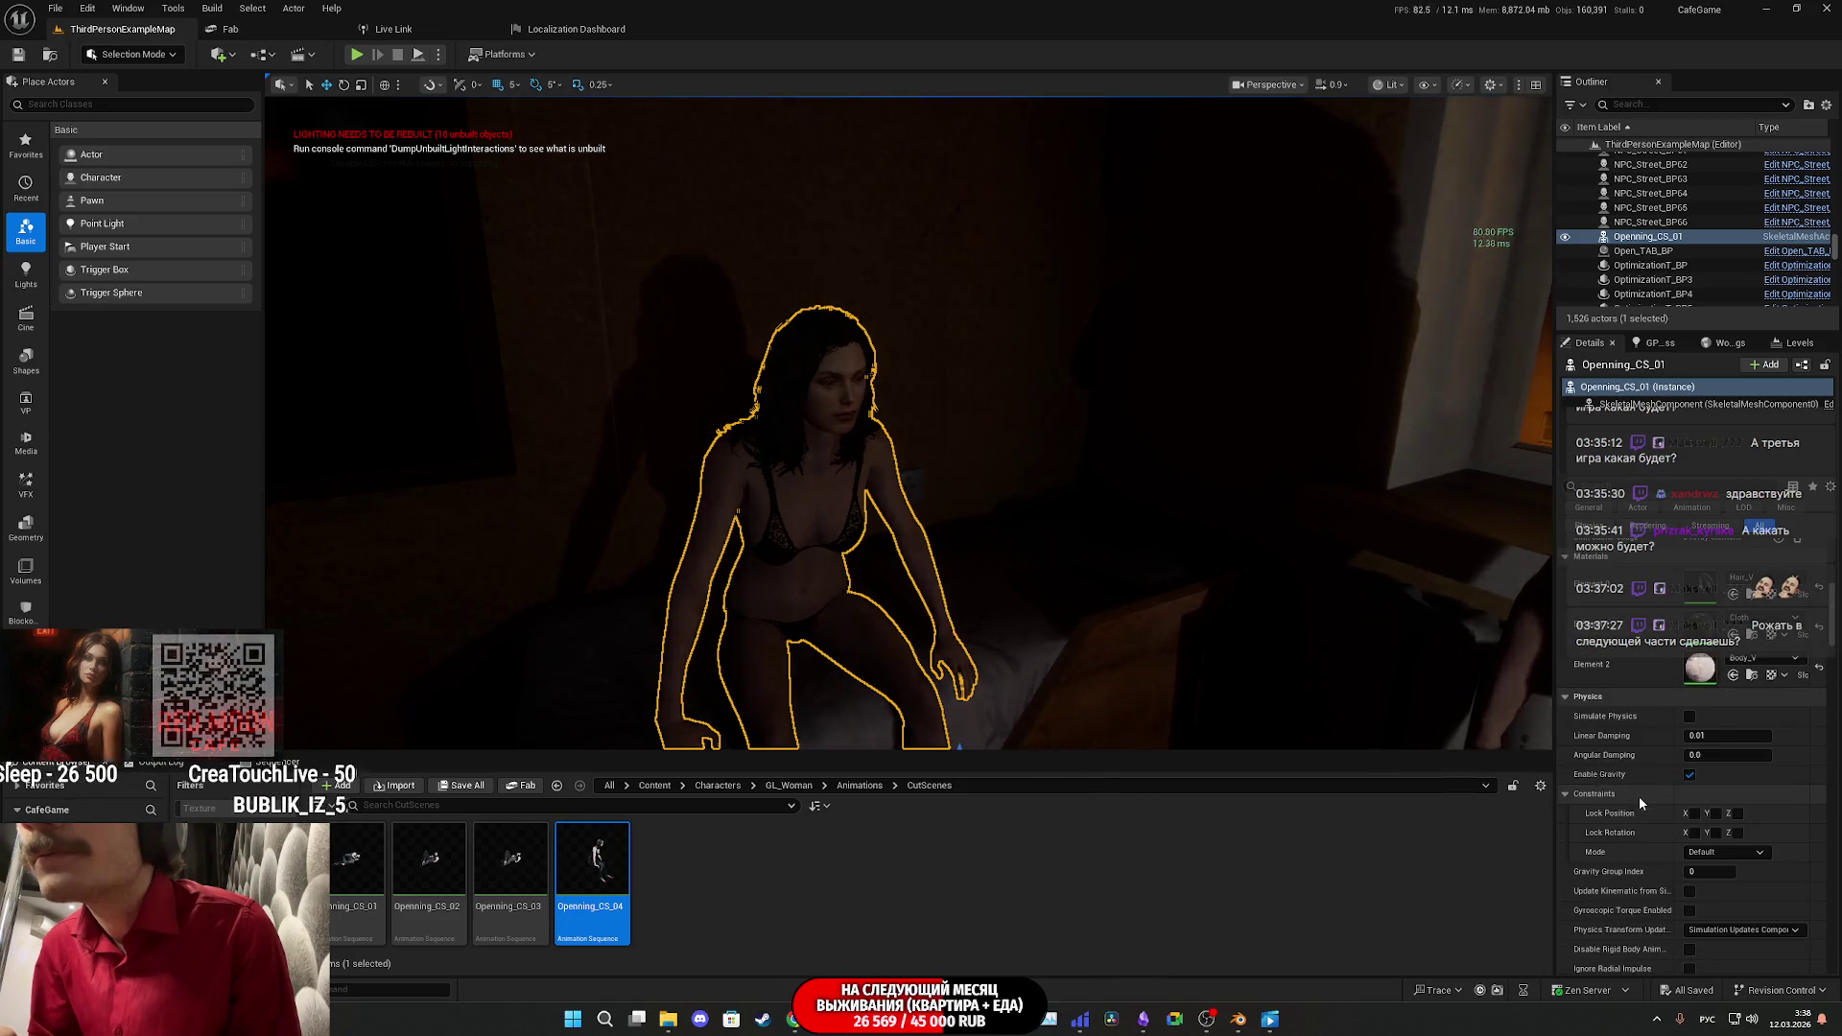
{"action": "scroll", "coordinate": [1639, 796], "scroll_direction": "down", "scroll_amount": 3}
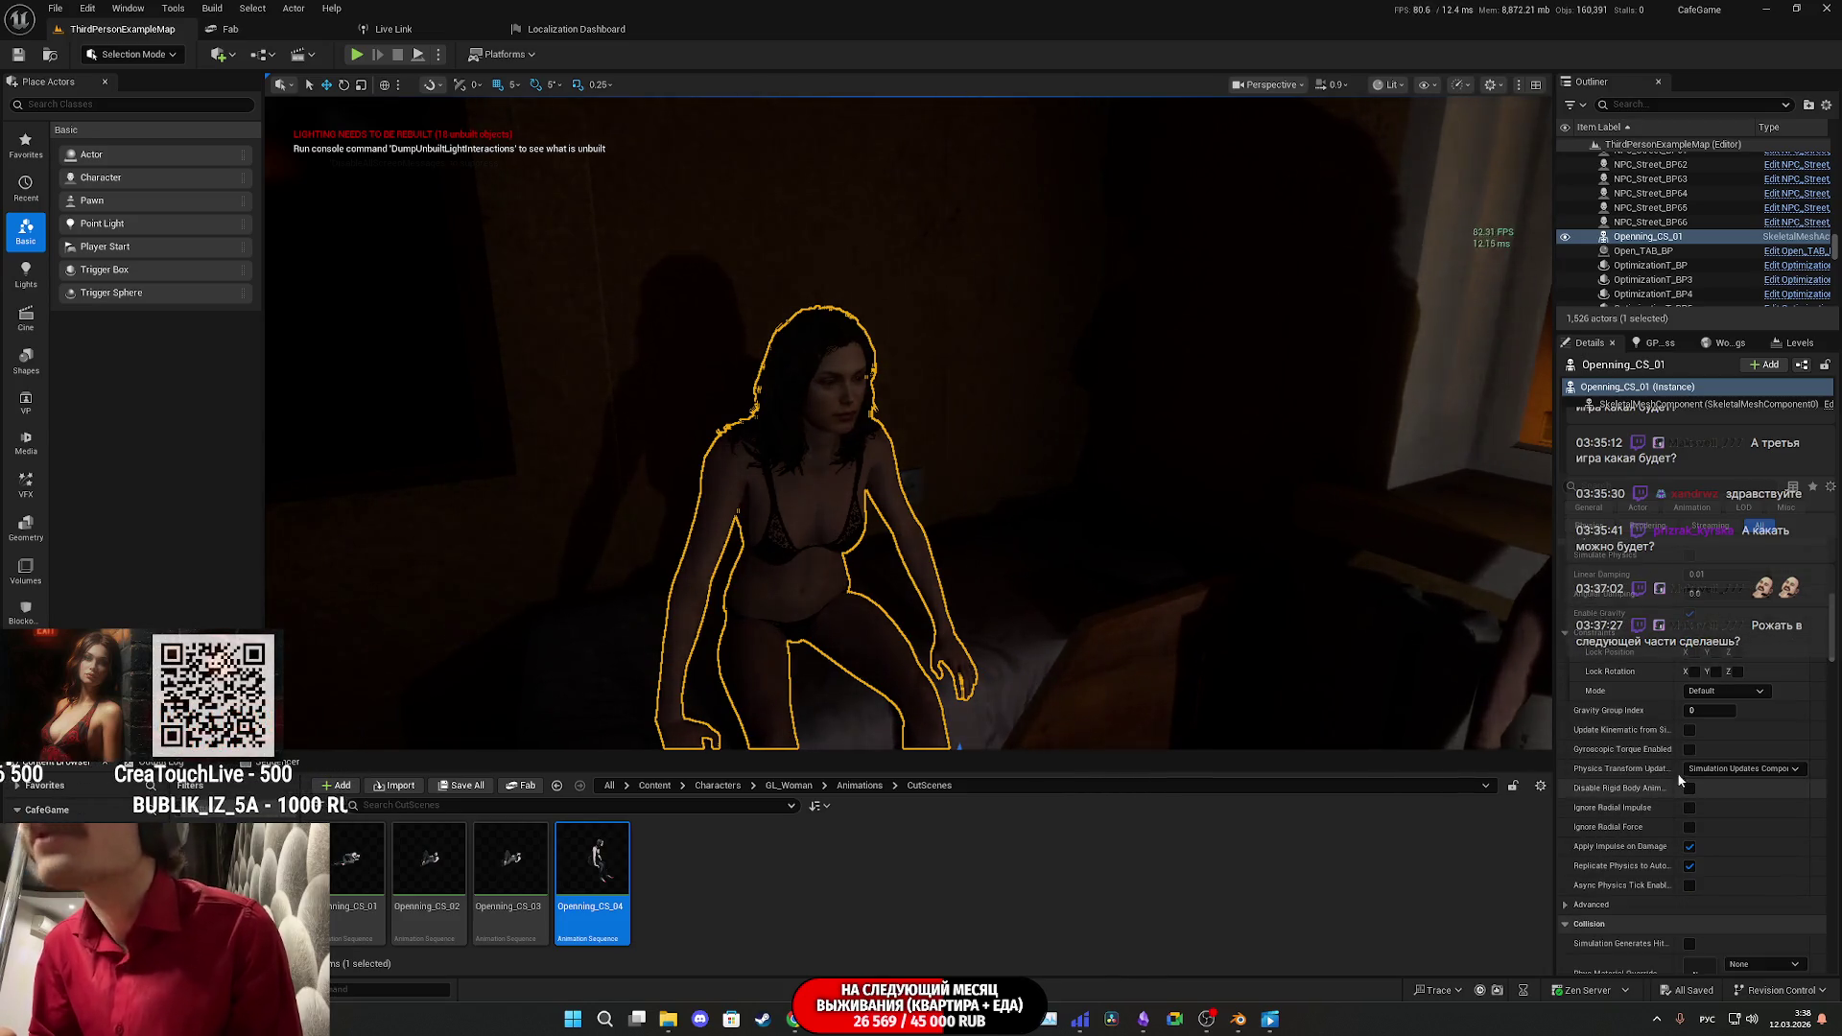
{"action": "scroll", "coordinate": [1661, 796], "scroll_direction": "up", "scroll_amount": 3}
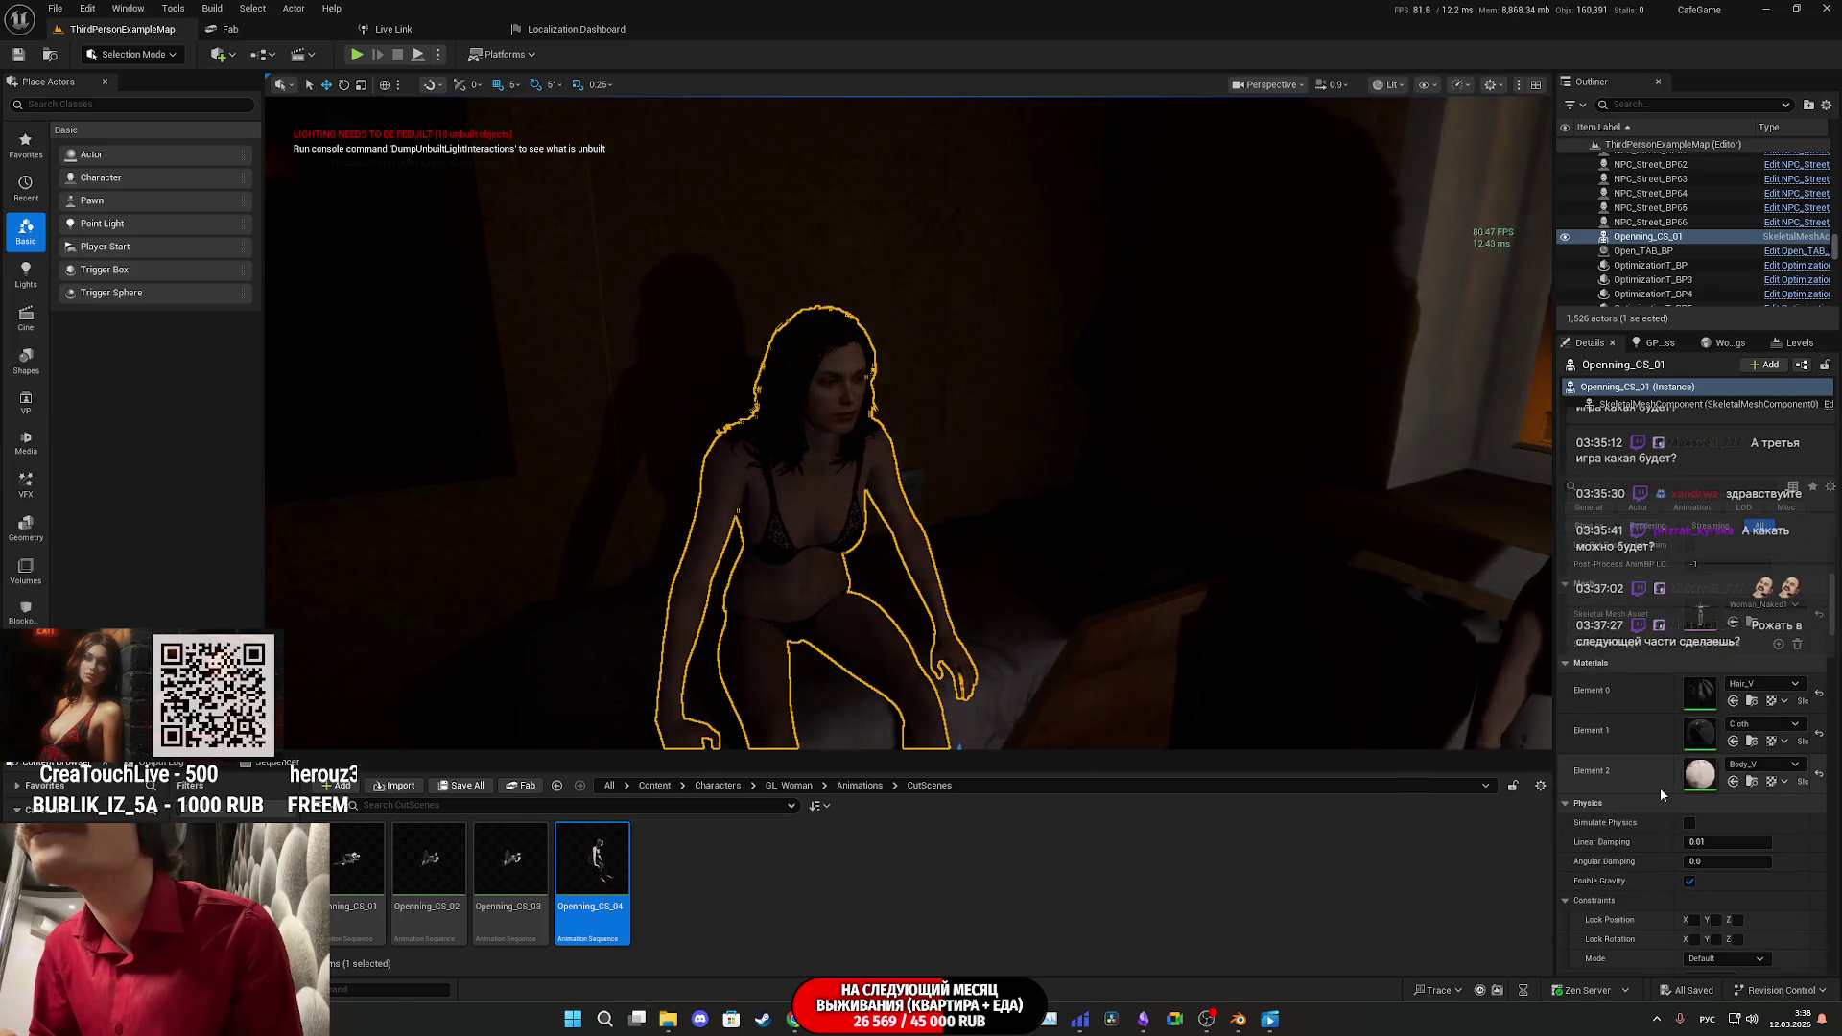
{"action": "scroll", "coordinate": [1659, 786], "scroll_direction": "down", "scroll_amount": 6}
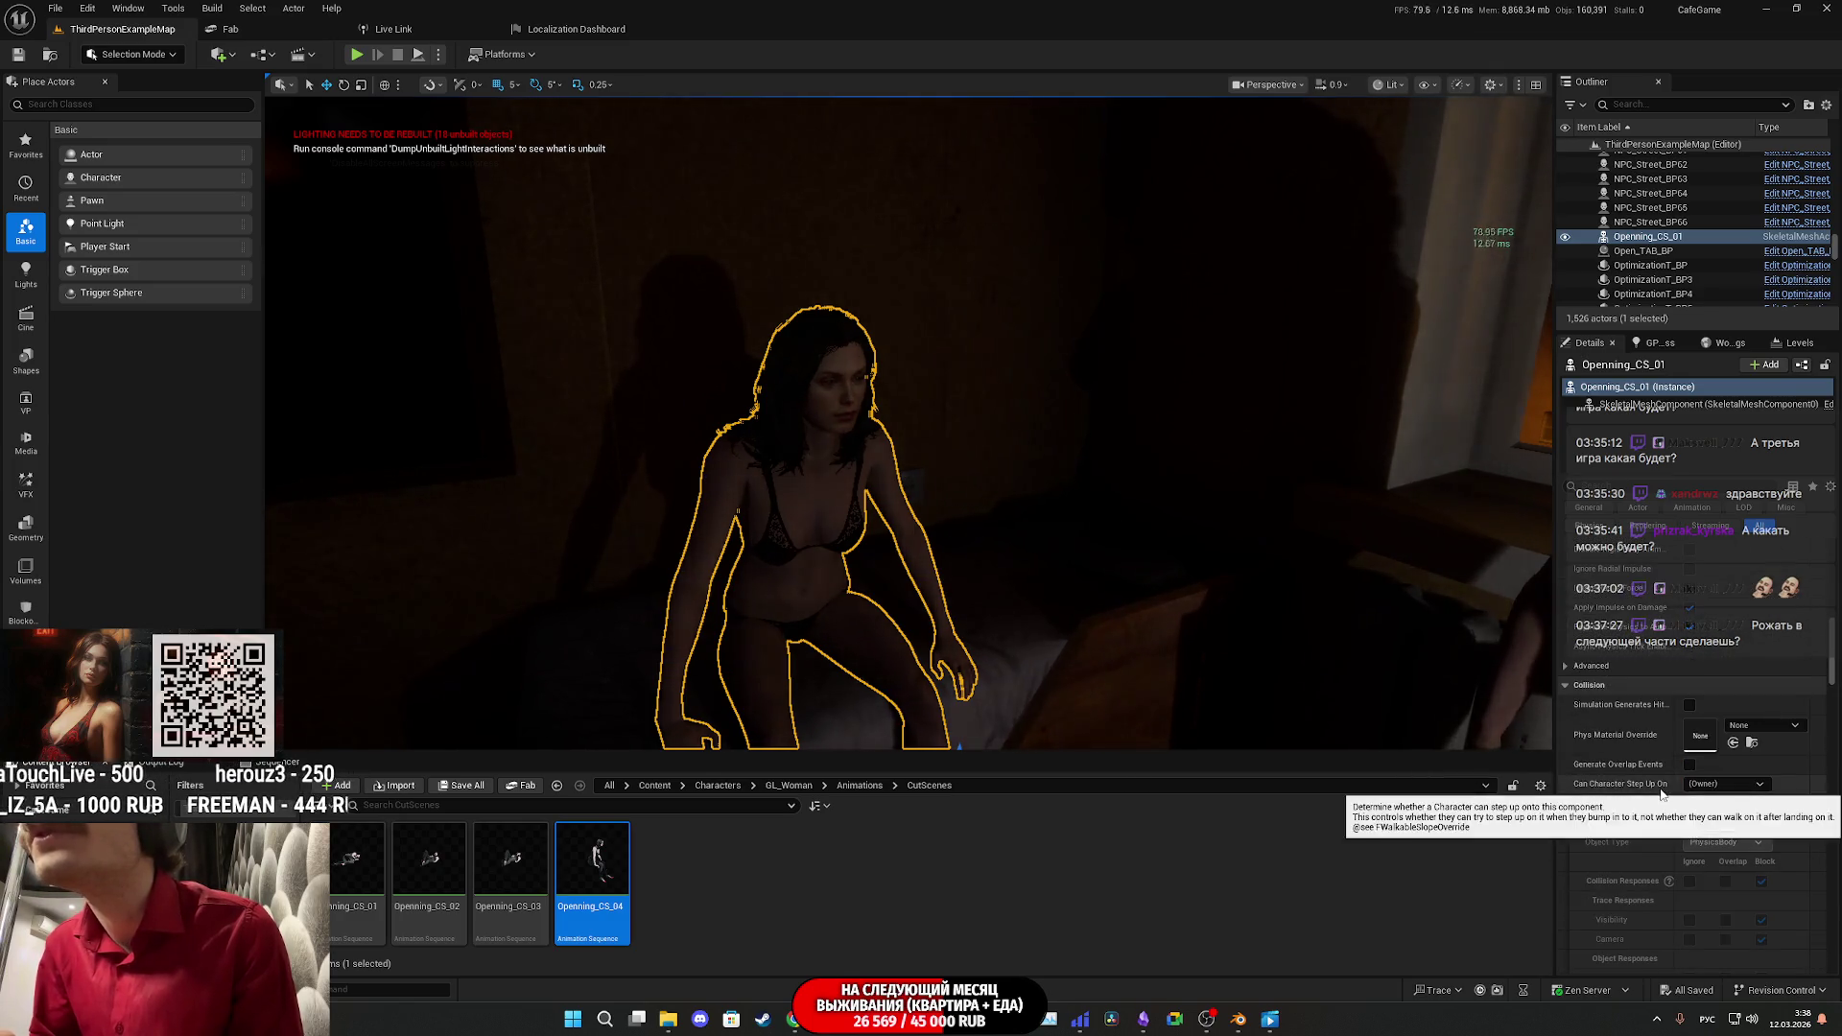
{"action": "left_click", "coordinate": [1724, 806]}
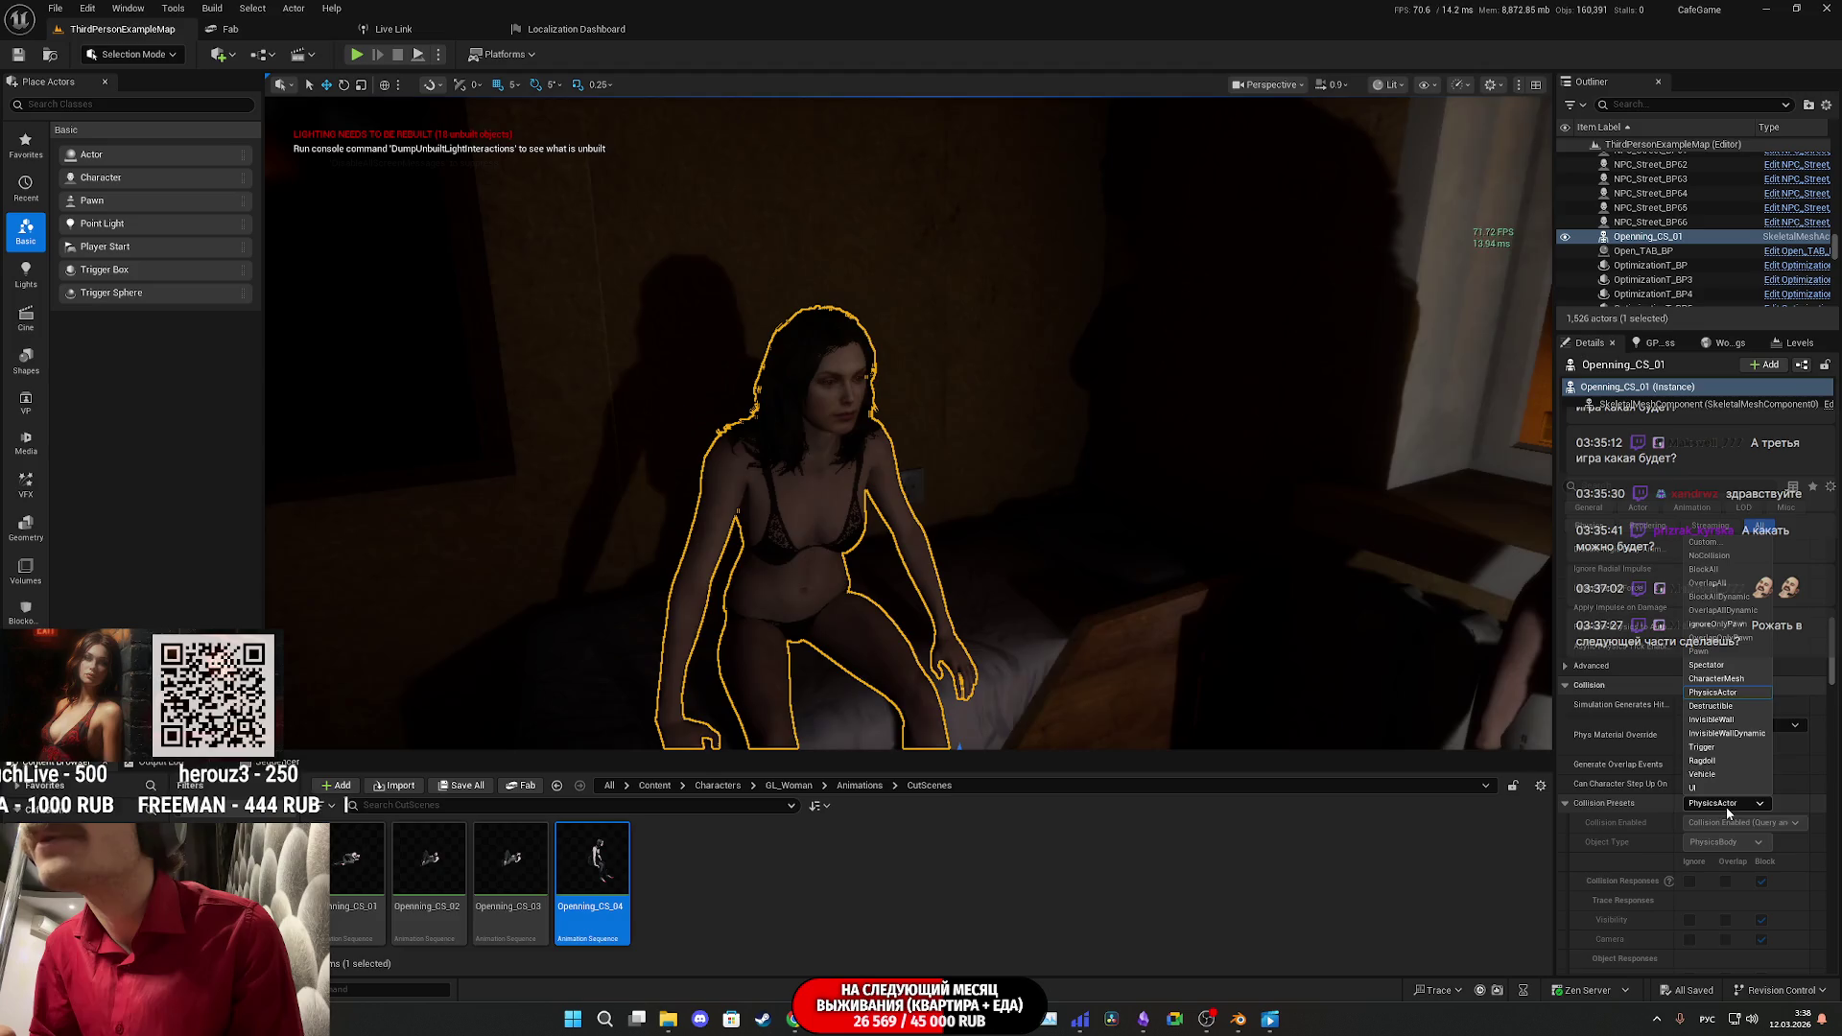
{"action": "left_click", "coordinate": [1711, 555]}
{"action": "left_click", "coordinate": [465, 784]}
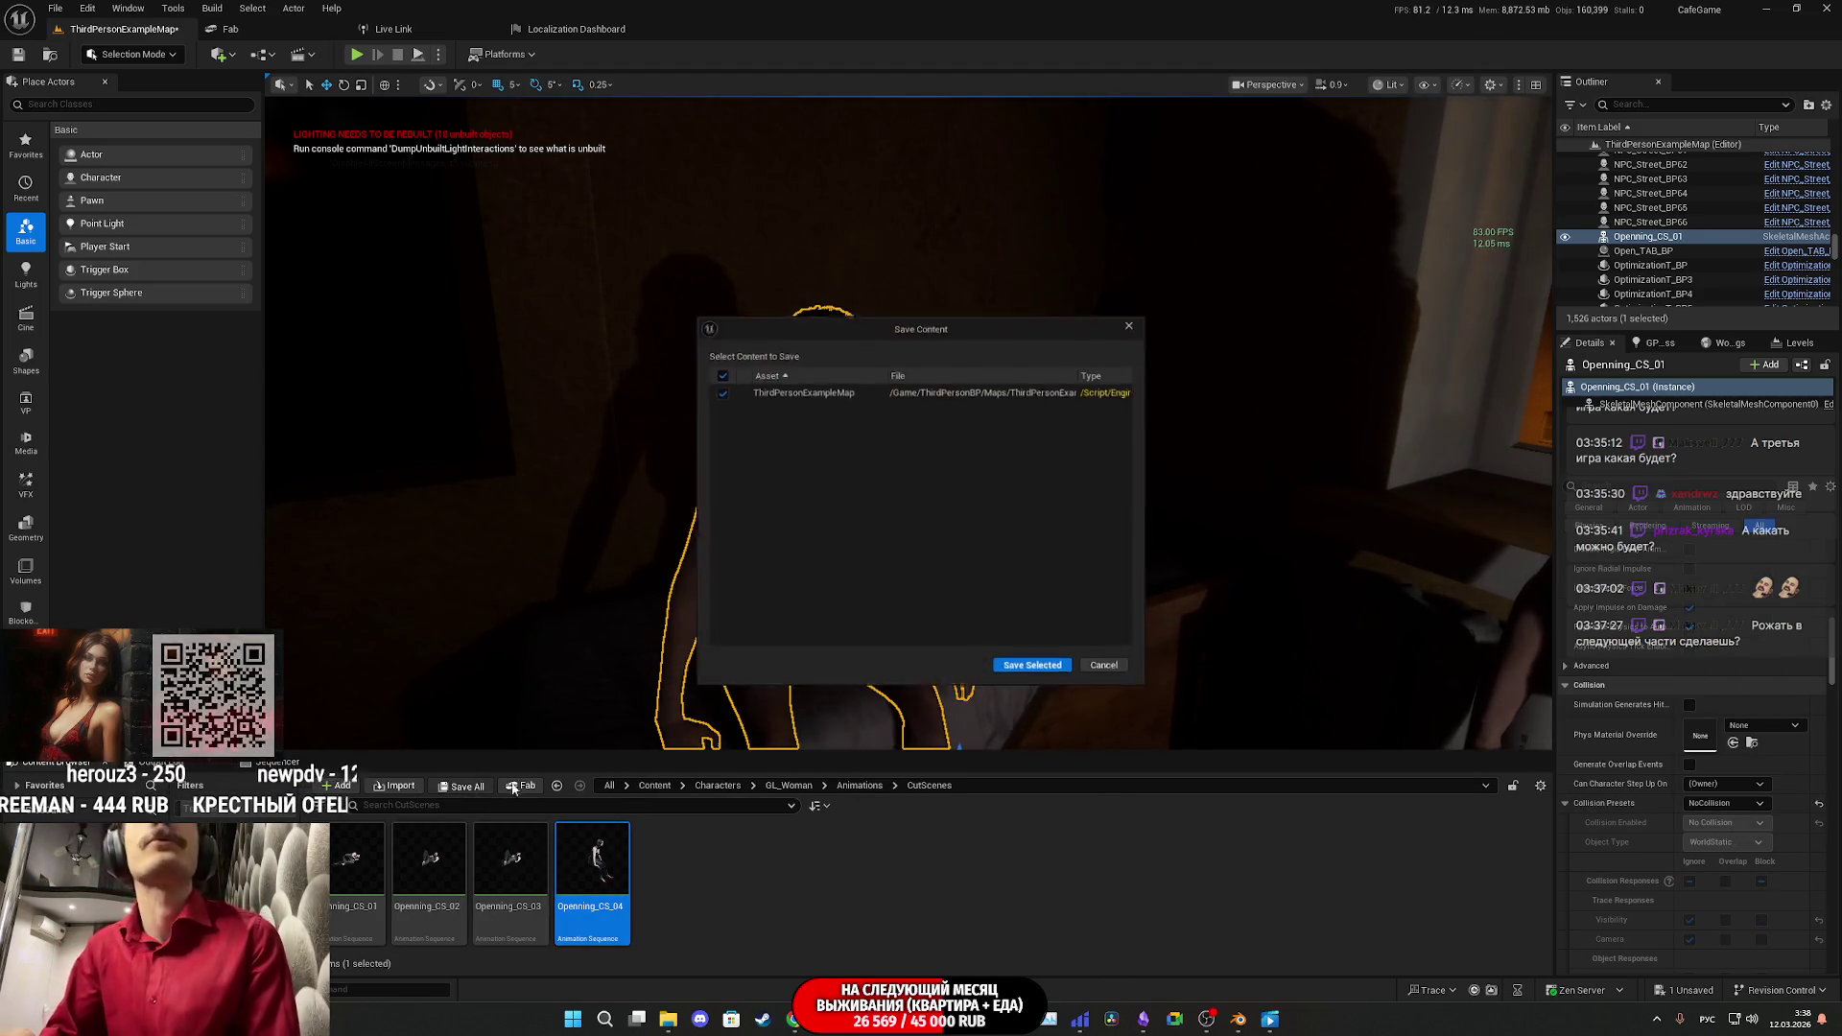
{"action": "left_click", "coordinate": [1034, 670]}
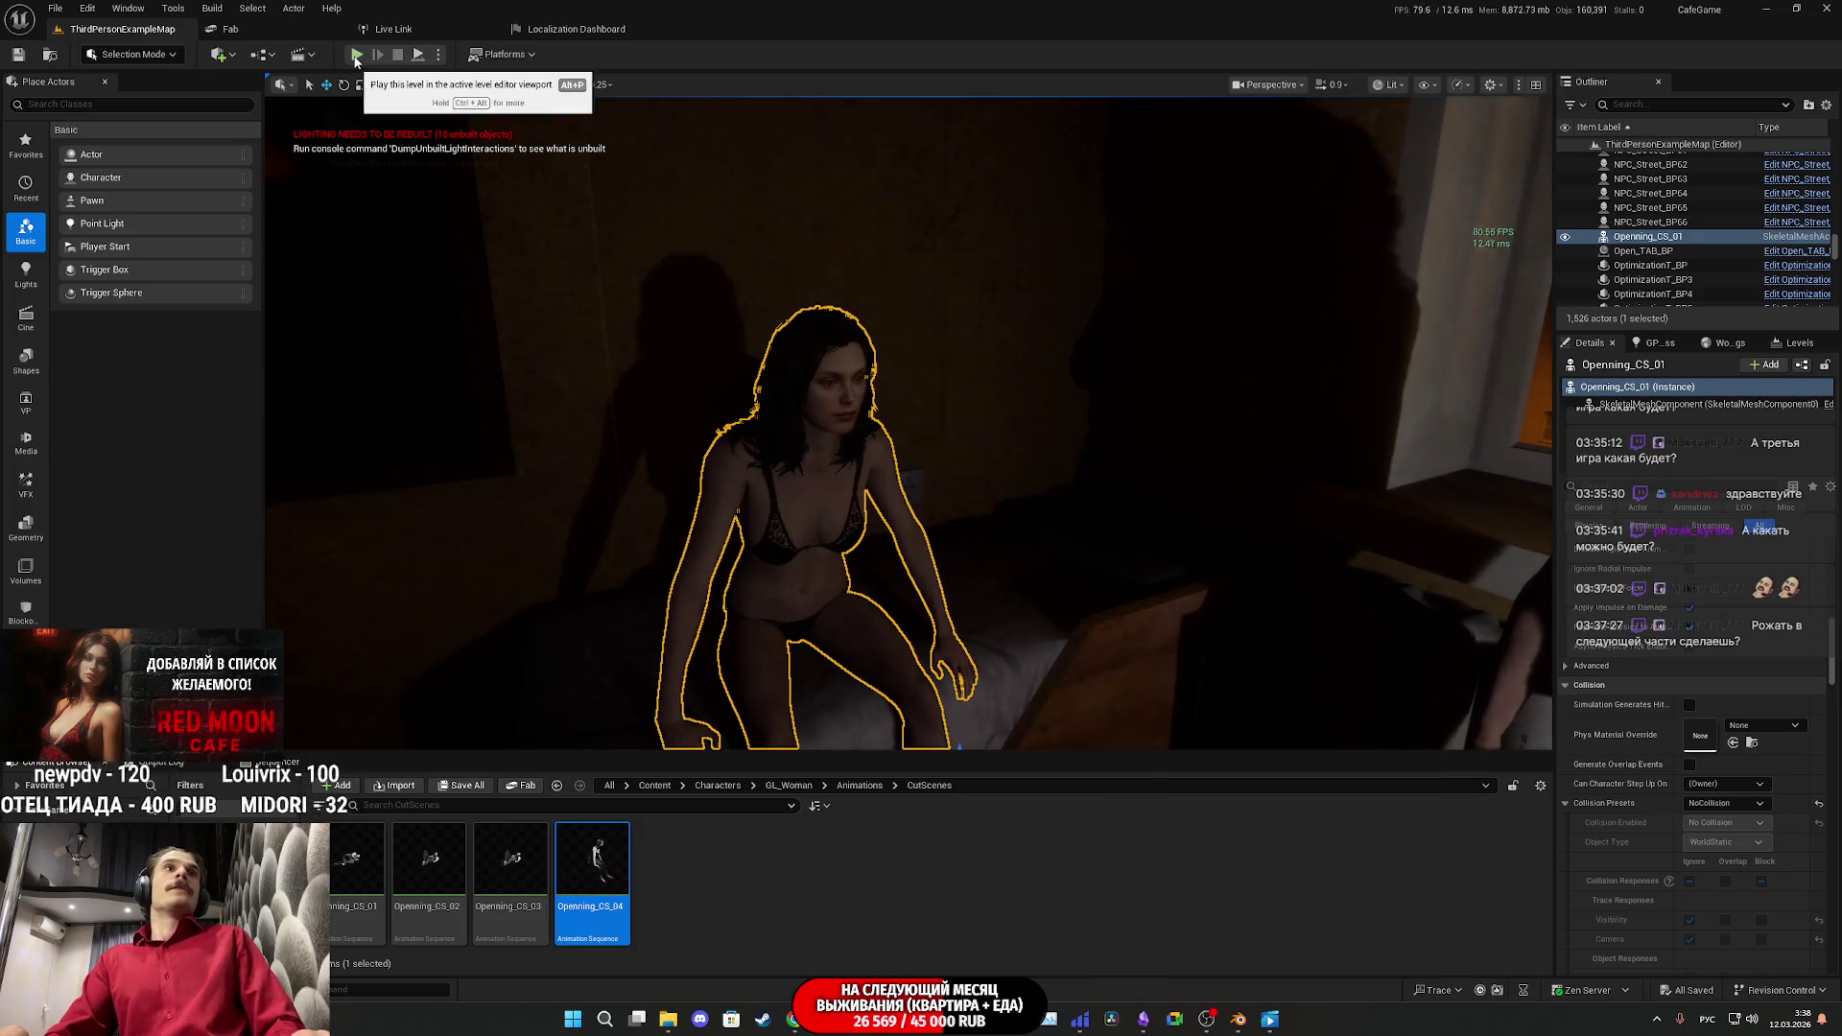
Step: Play again, change into the red shirt at the closet, and trigger the red-table scene in the cafe
{"action": "key", "text": "alt+p"}
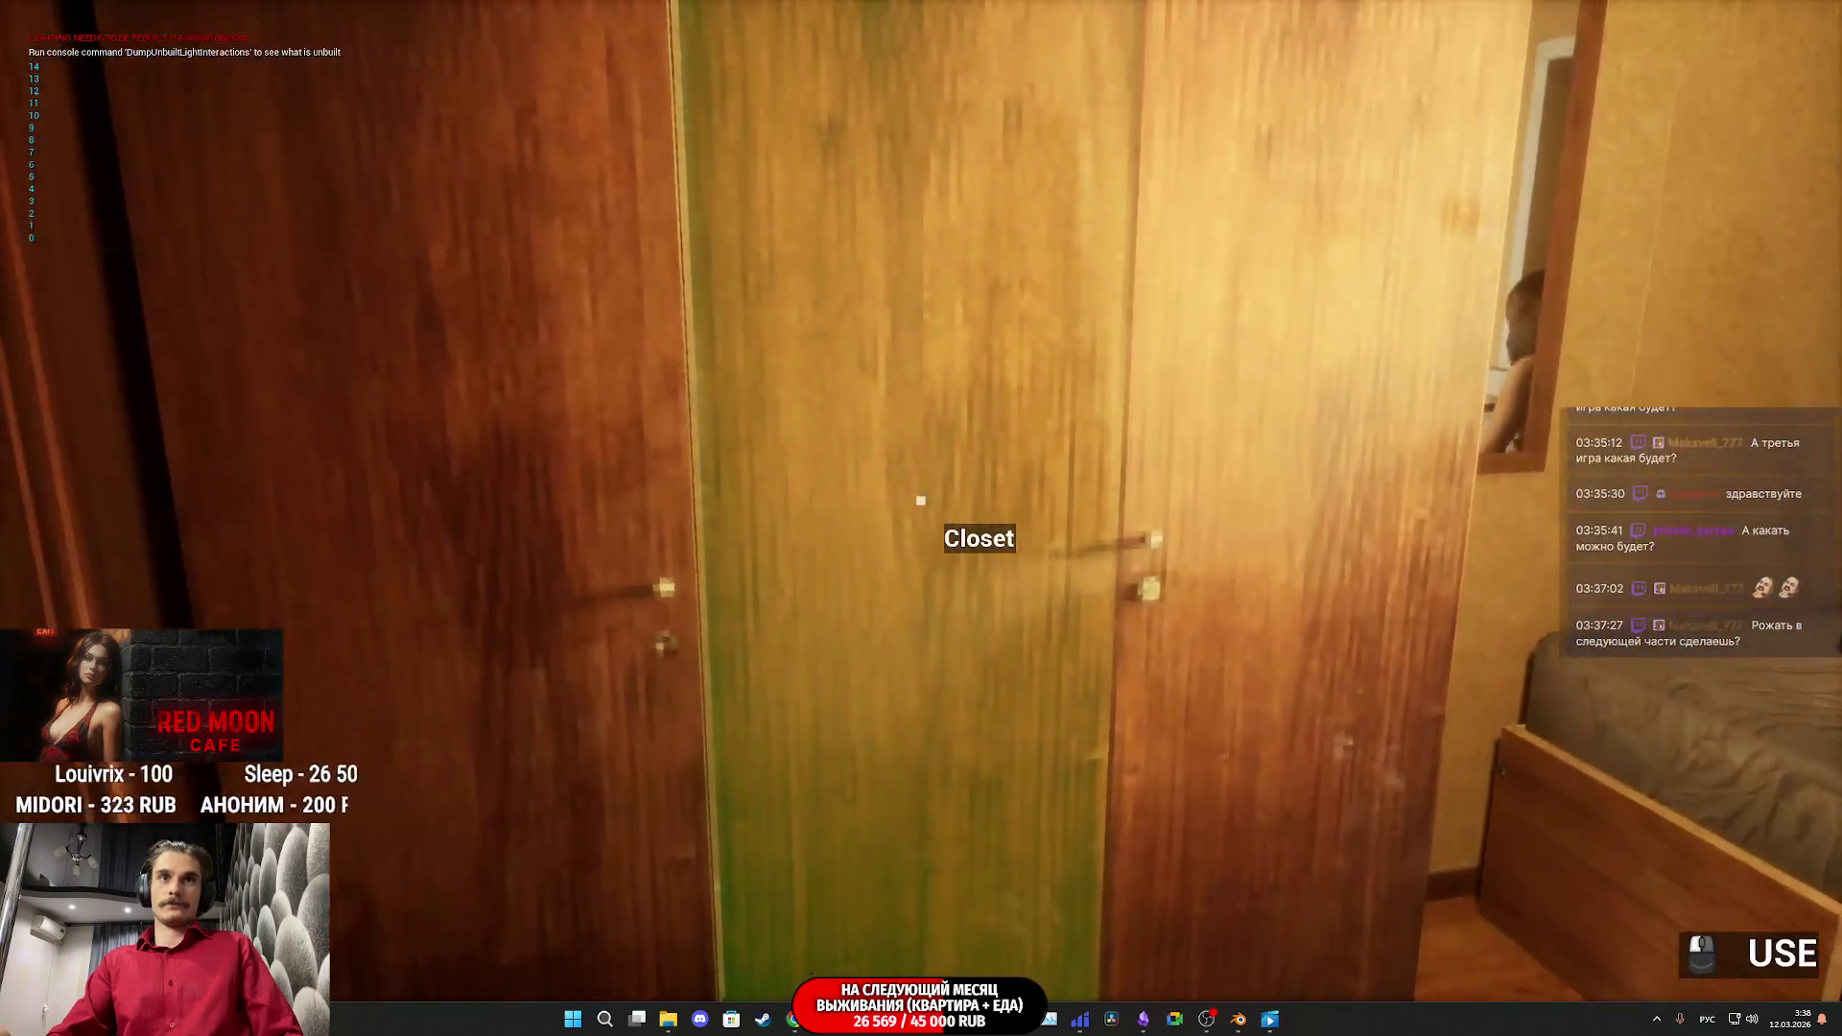
{"action": "left_click", "coordinate": [920, 500]}
{"action": "left_click", "coordinate": [920, 499]}
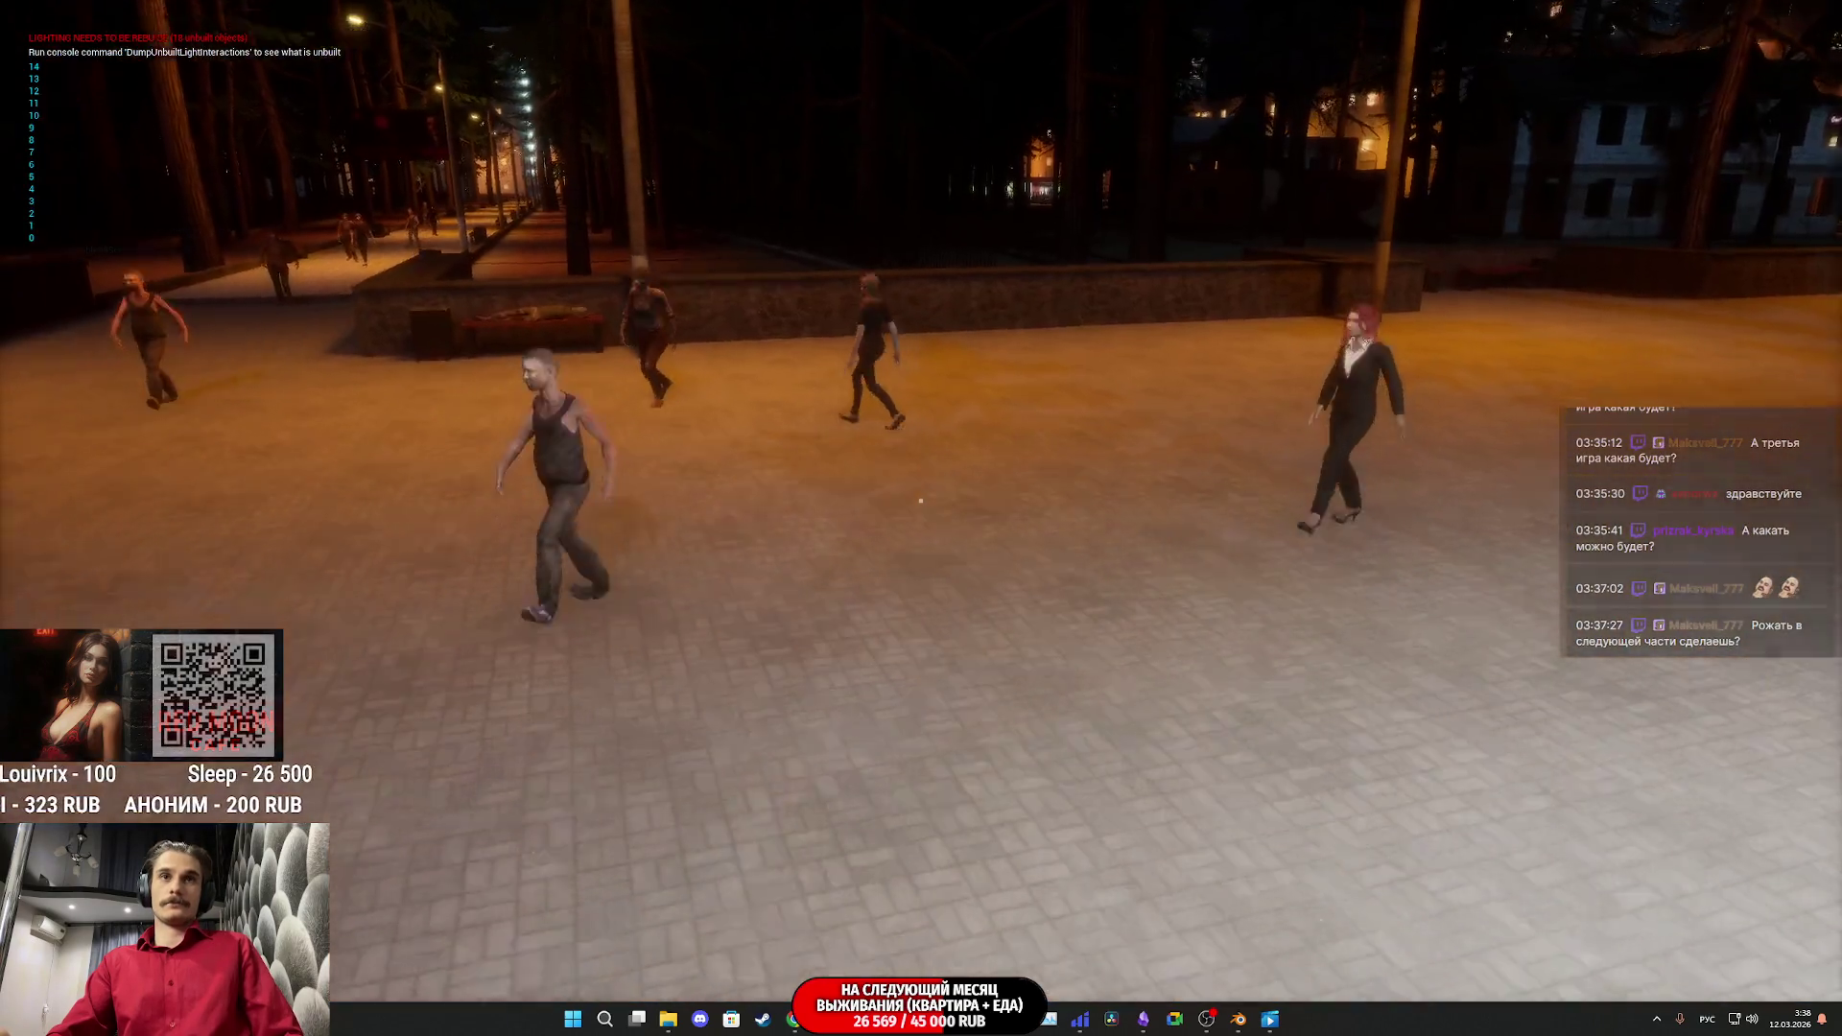
{"action": "key", "text": "w"}
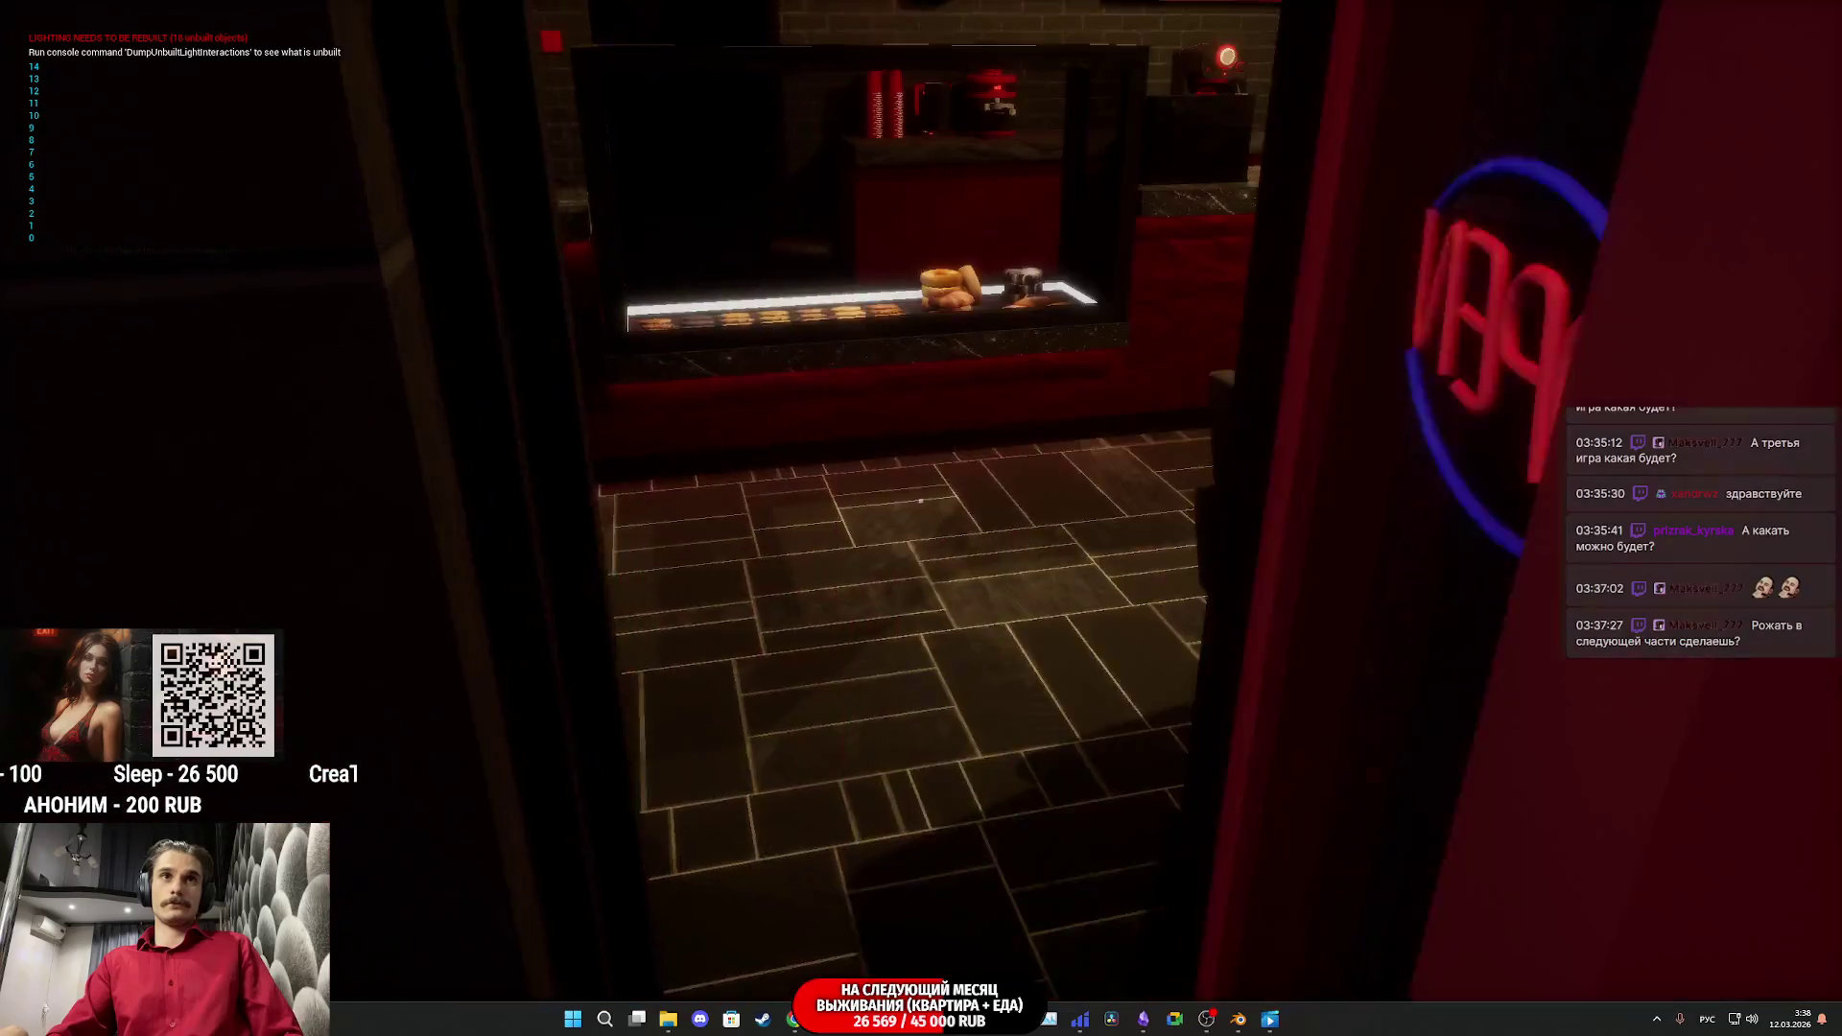
{"action": "key", "text": "w"}
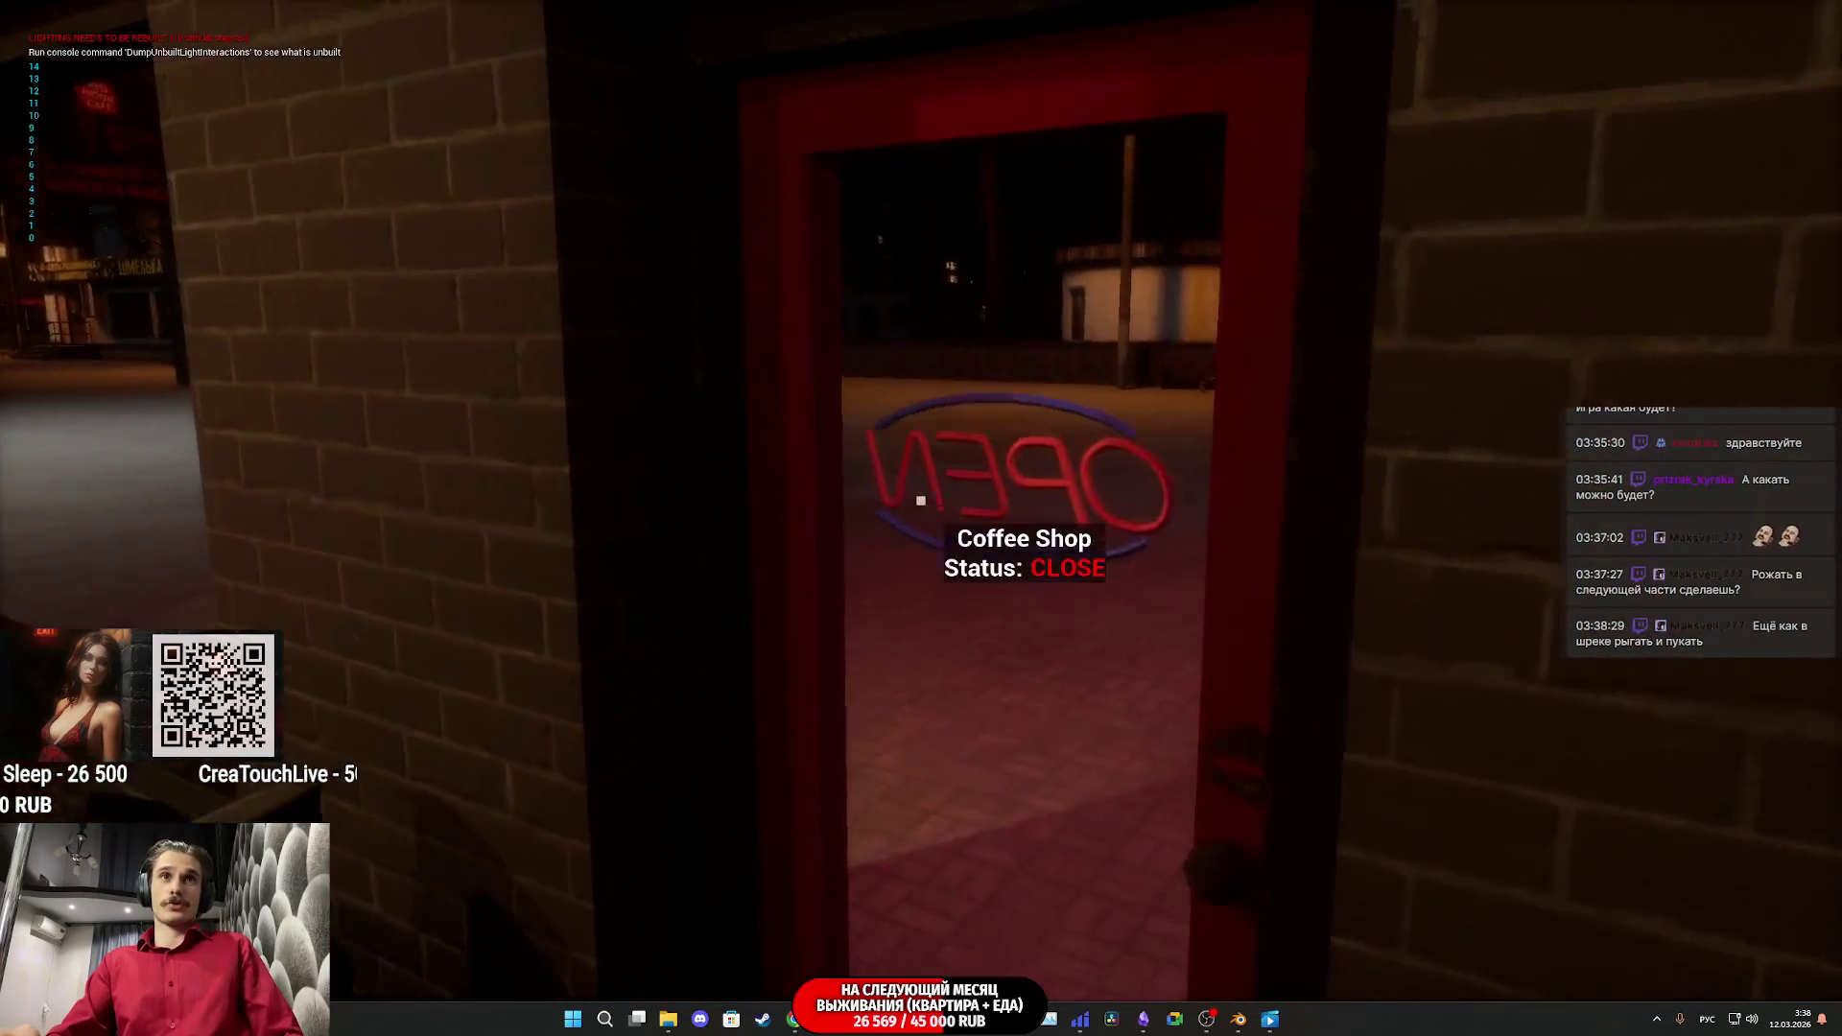
{"action": "left_click", "coordinate": [920, 500]}
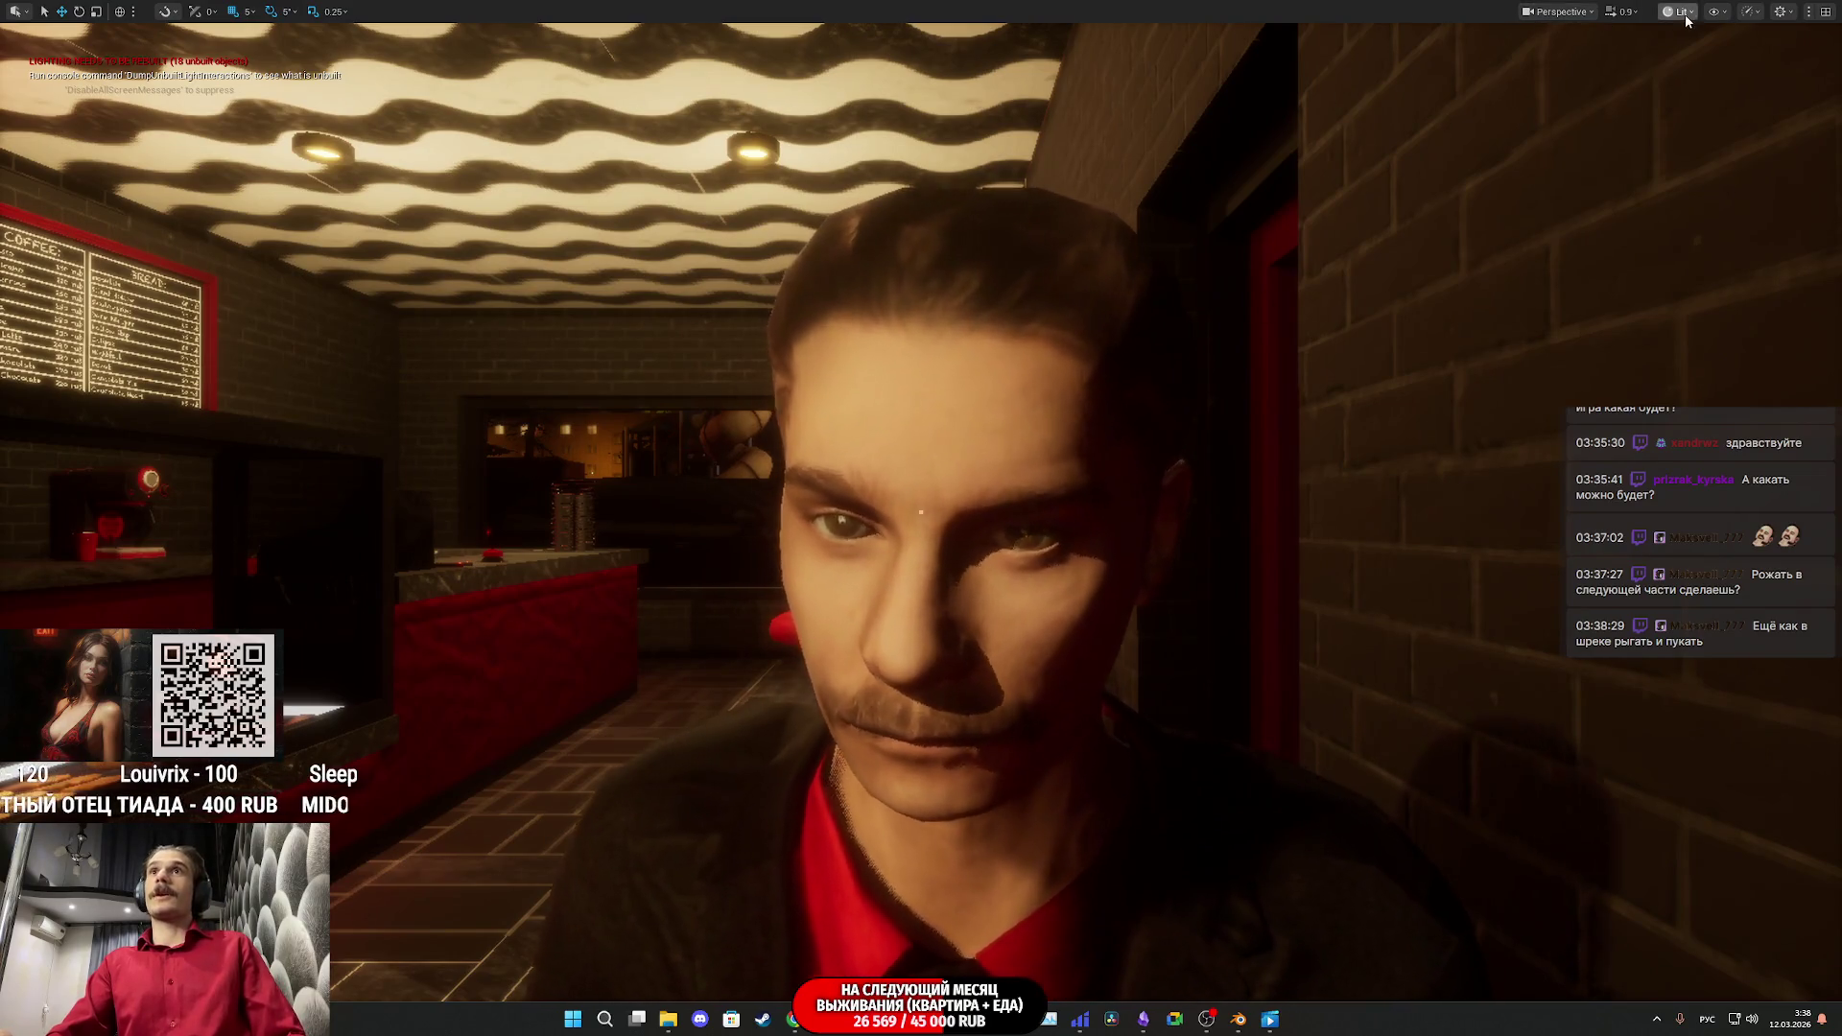
Step: Switch the viewport to Unlit and back to Lit, then eject and re-possess with F8
{"action": "left_click", "coordinate": [1679, 12]}
{"action": "left_click", "coordinate": [1714, 89]}
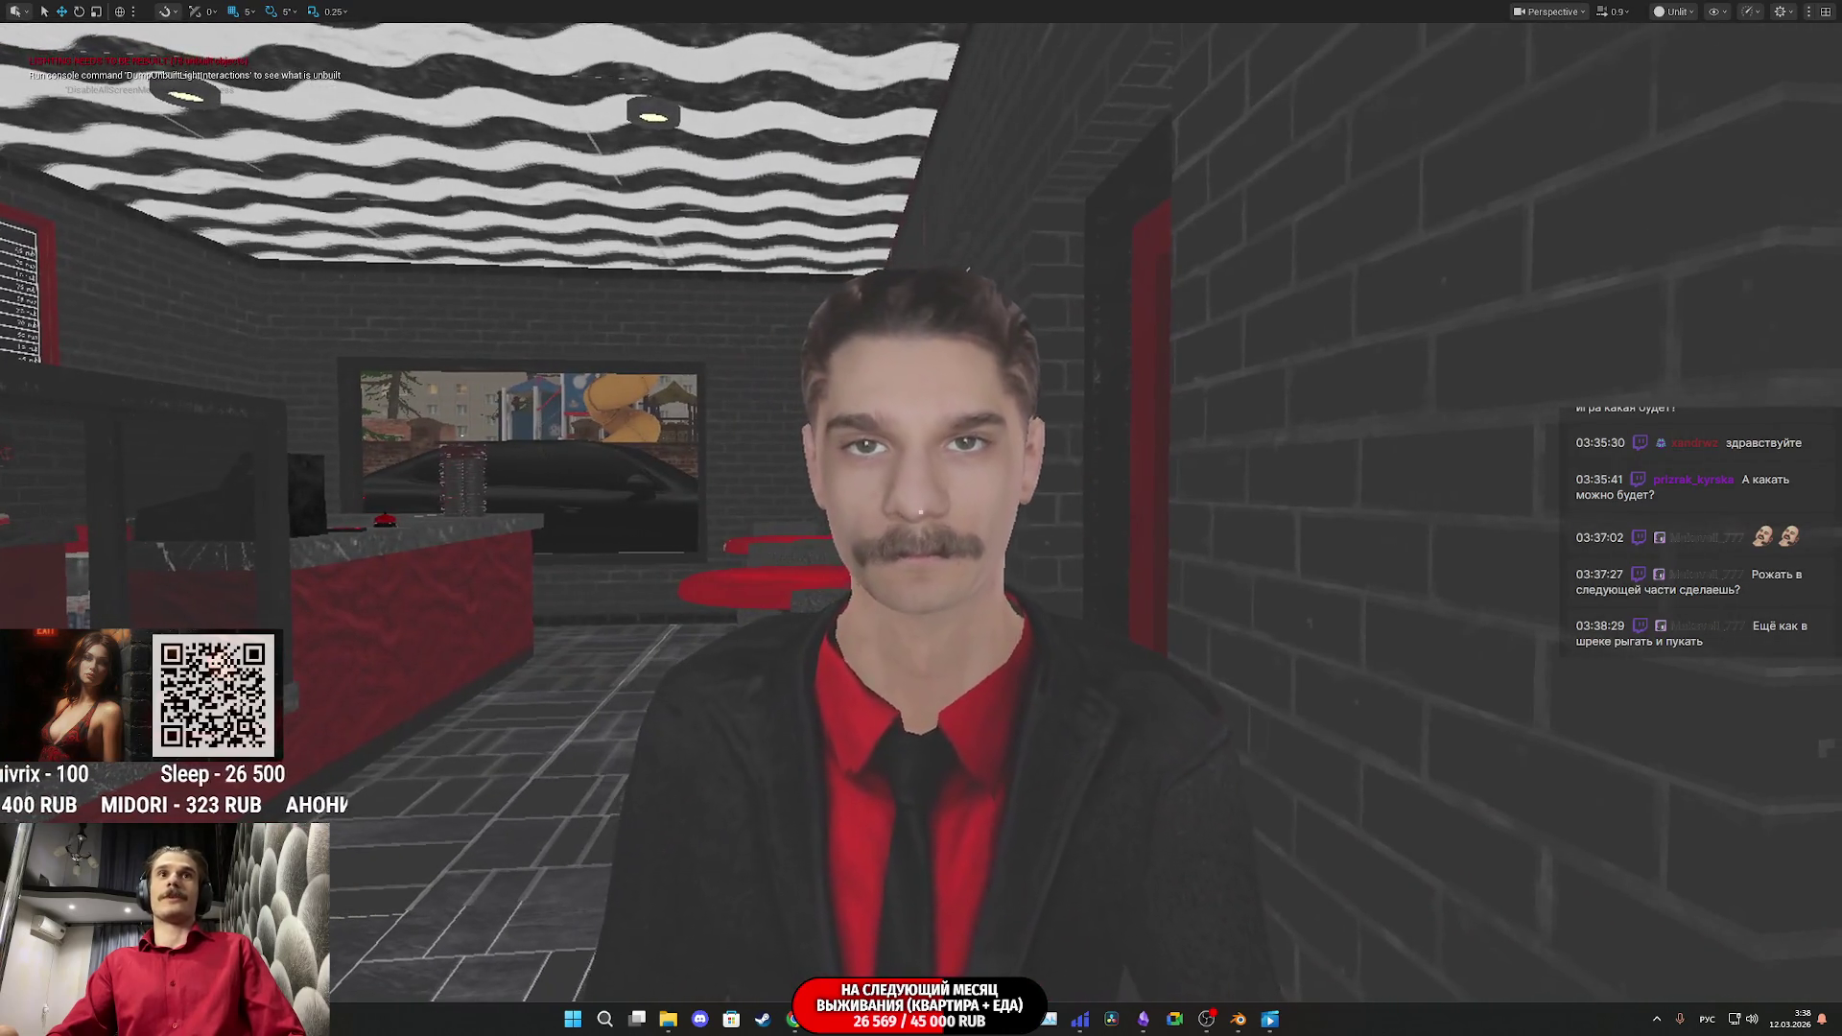
{"action": "left_click", "coordinate": [1678, 13]}
{"action": "left_click", "coordinate": [1707, 69]}
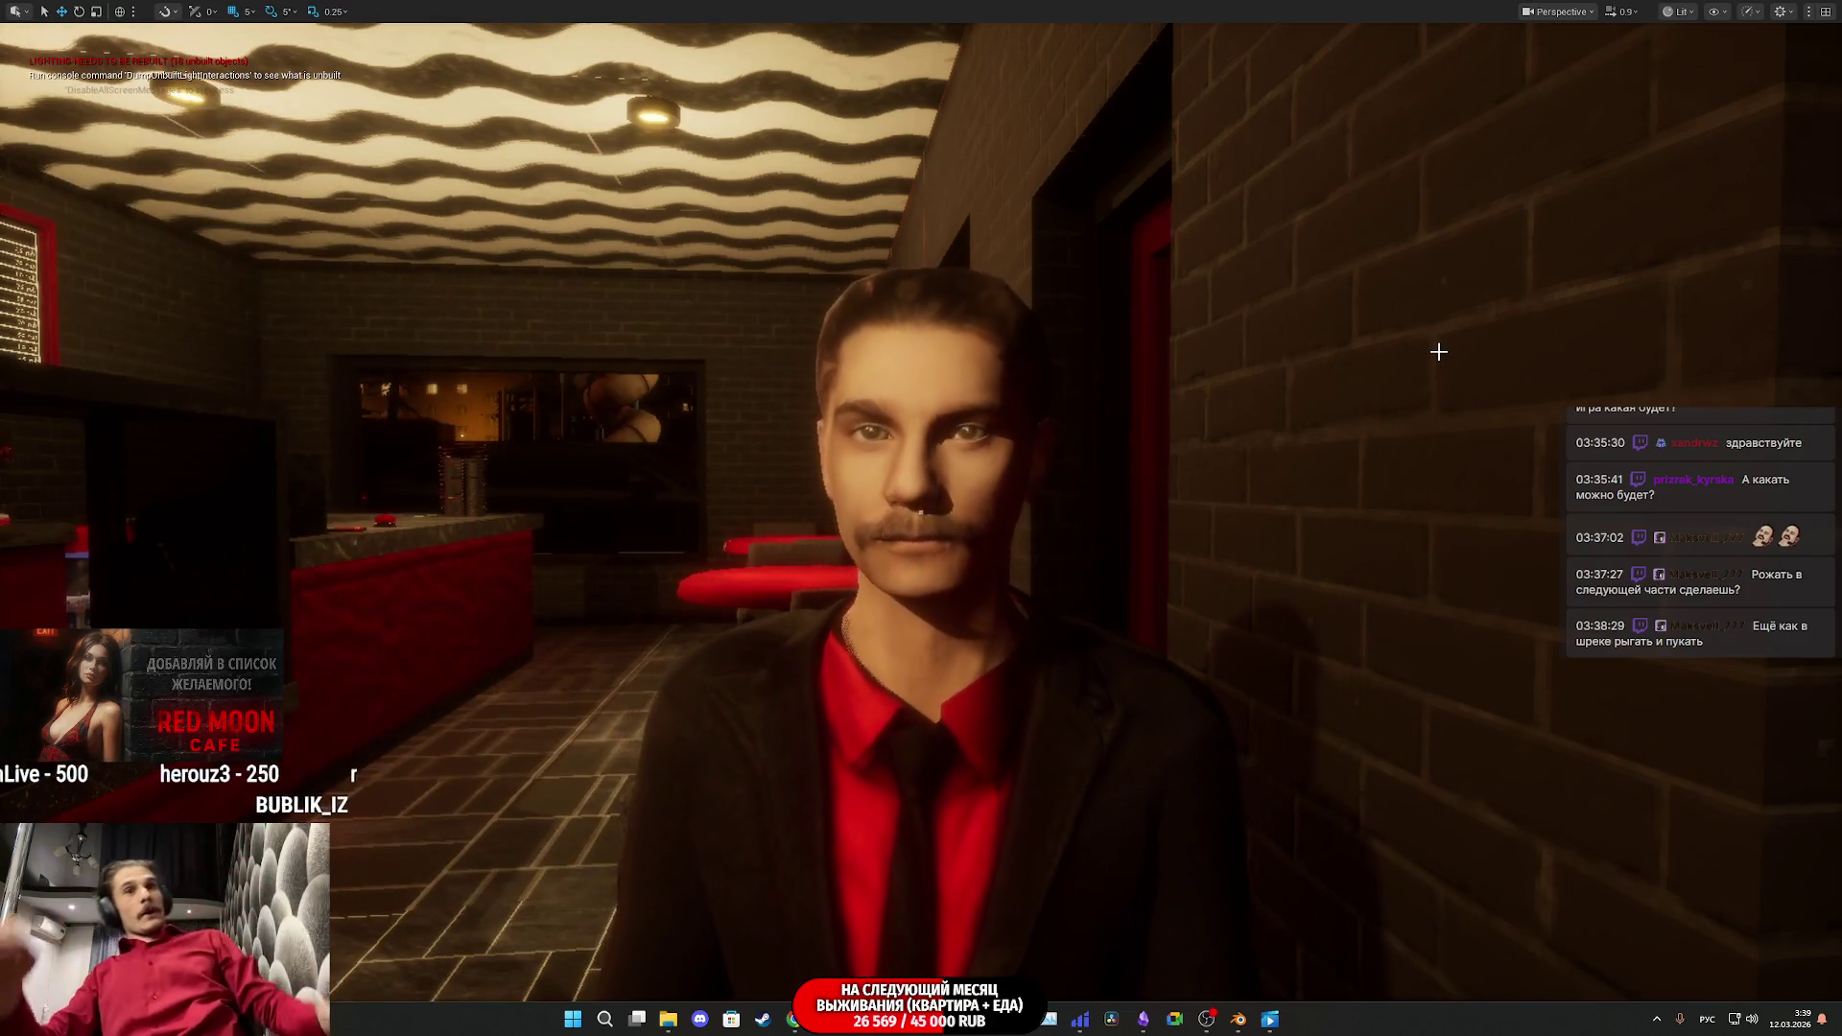
{"action": "key", "text": "F8"}
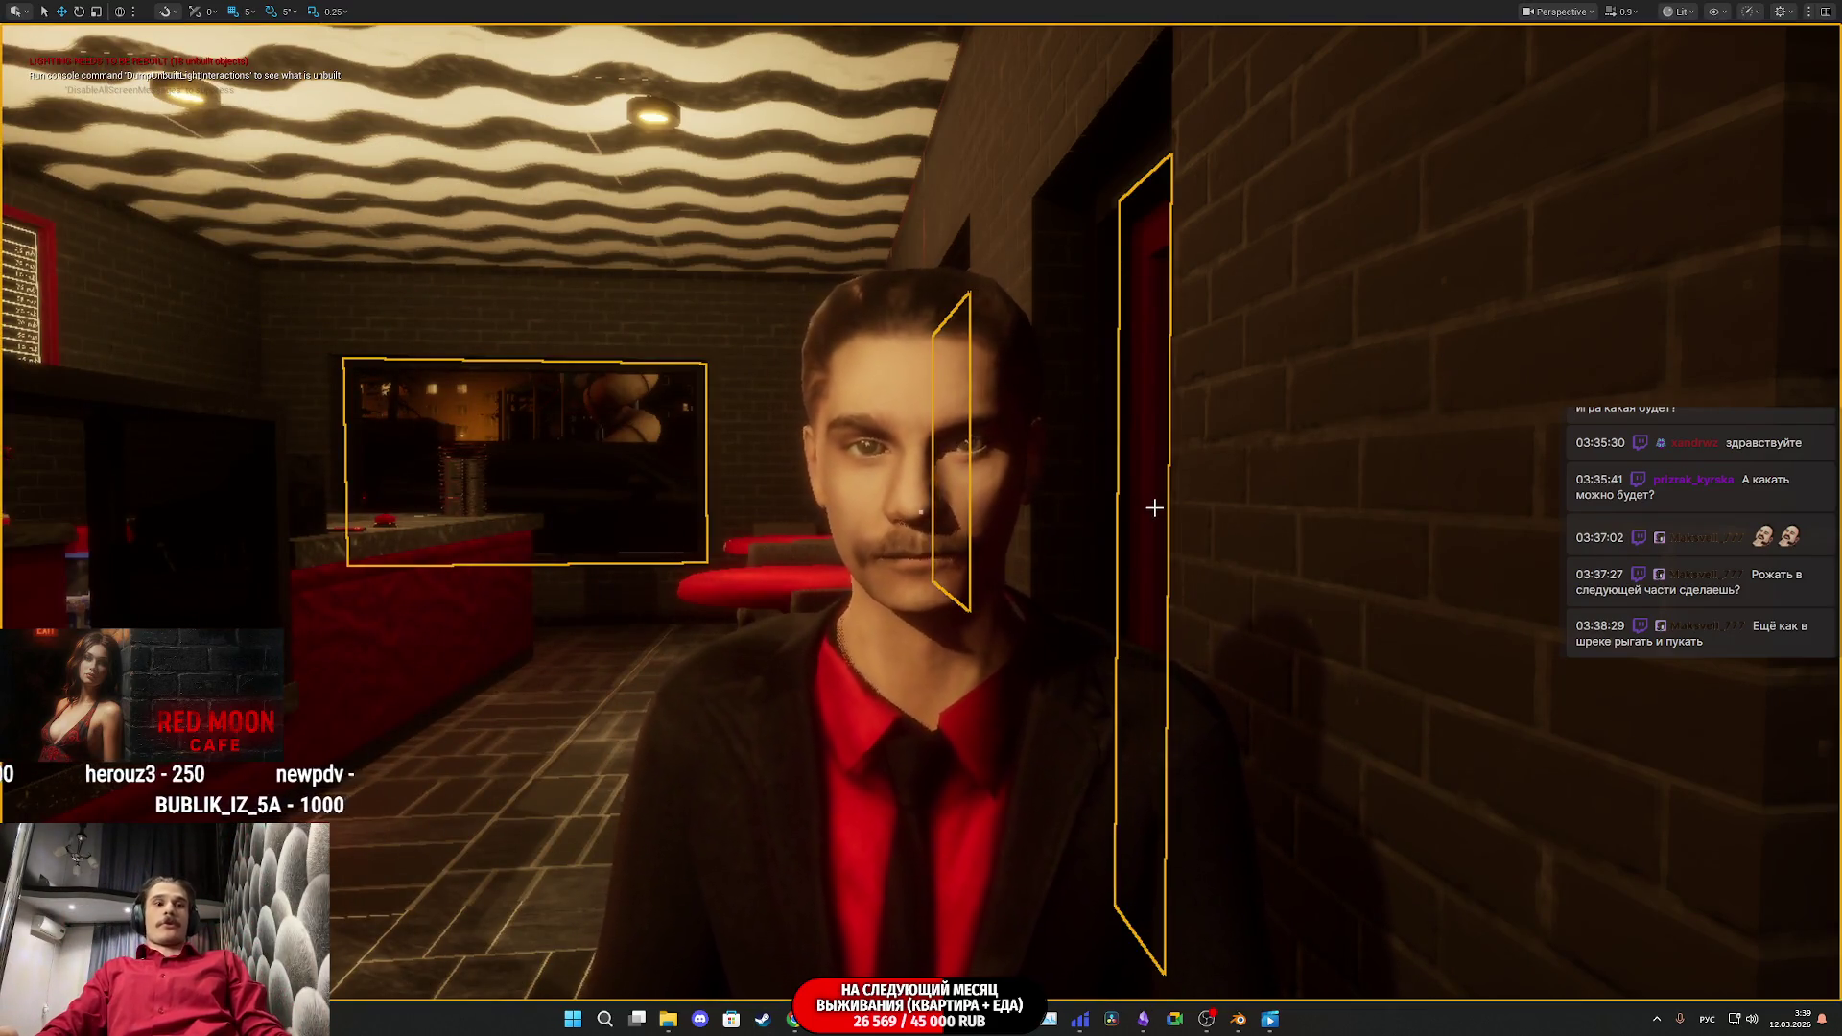
{"action": "key", "text": "F8"}
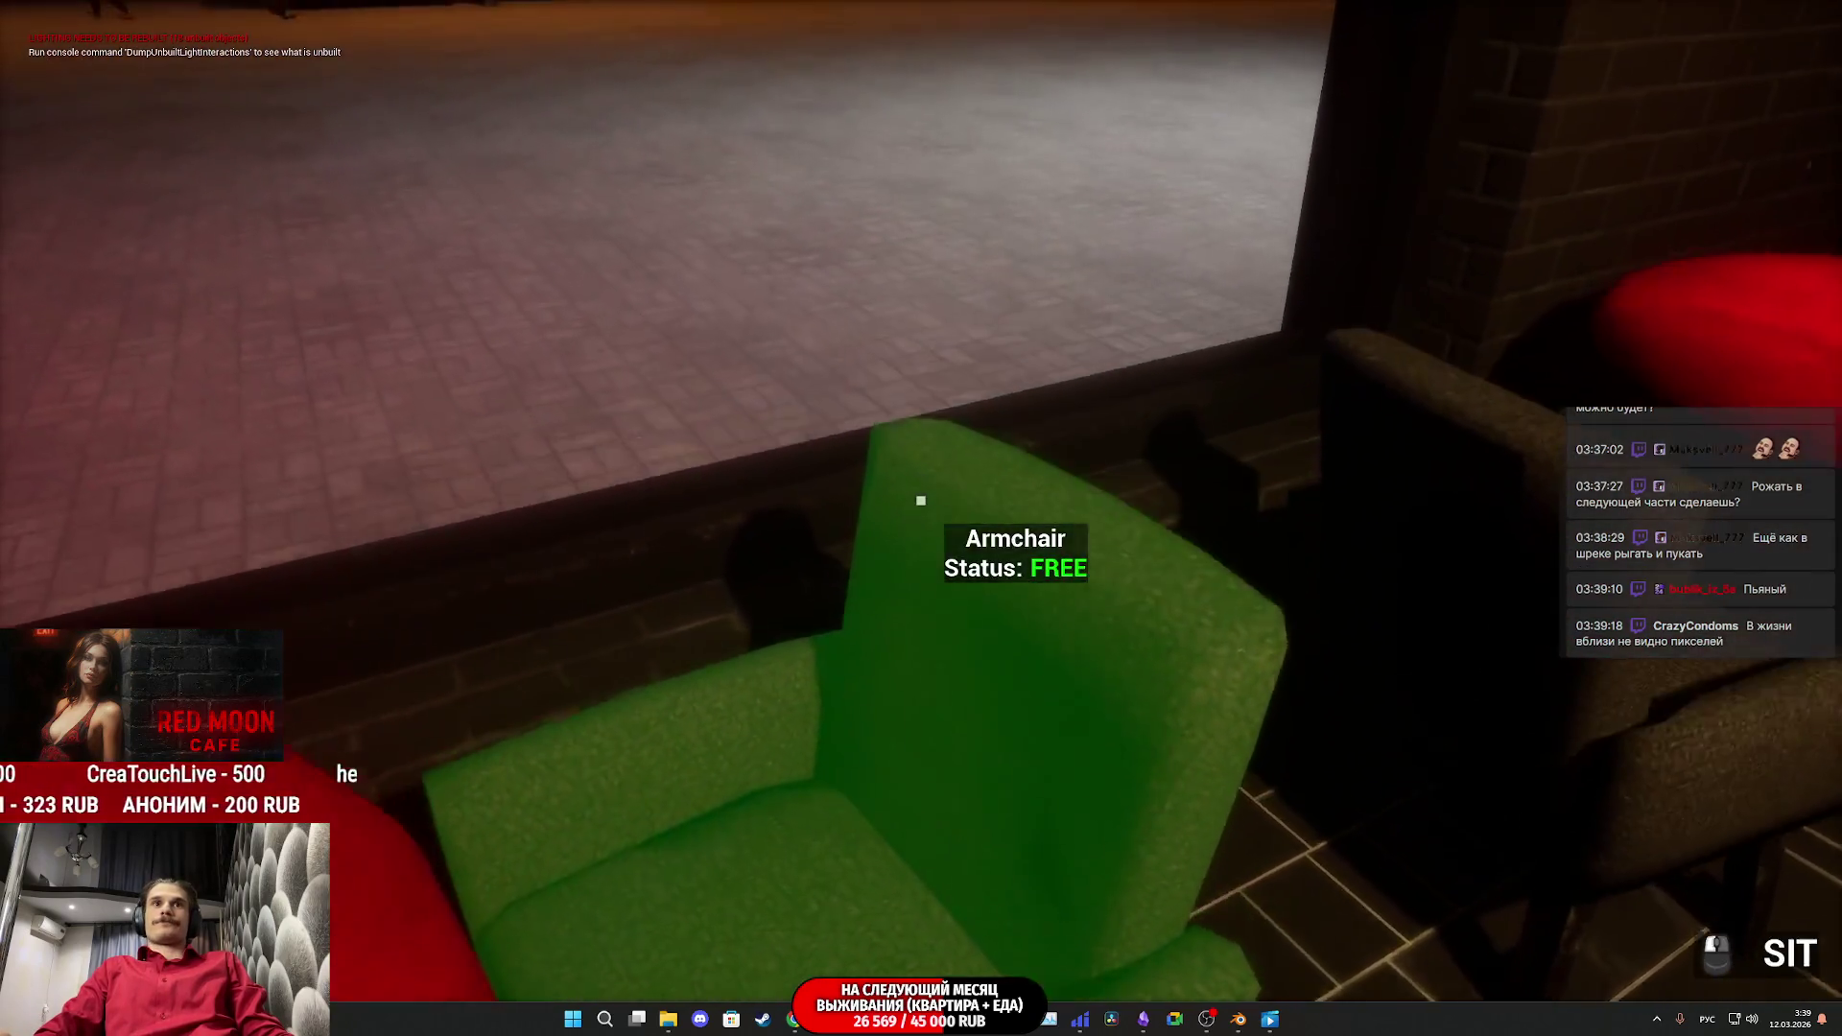
Step: Sit in the free armchair, then move behind the counter to the register with W
{"action": "left_click", "coordinate": [920, 499]}
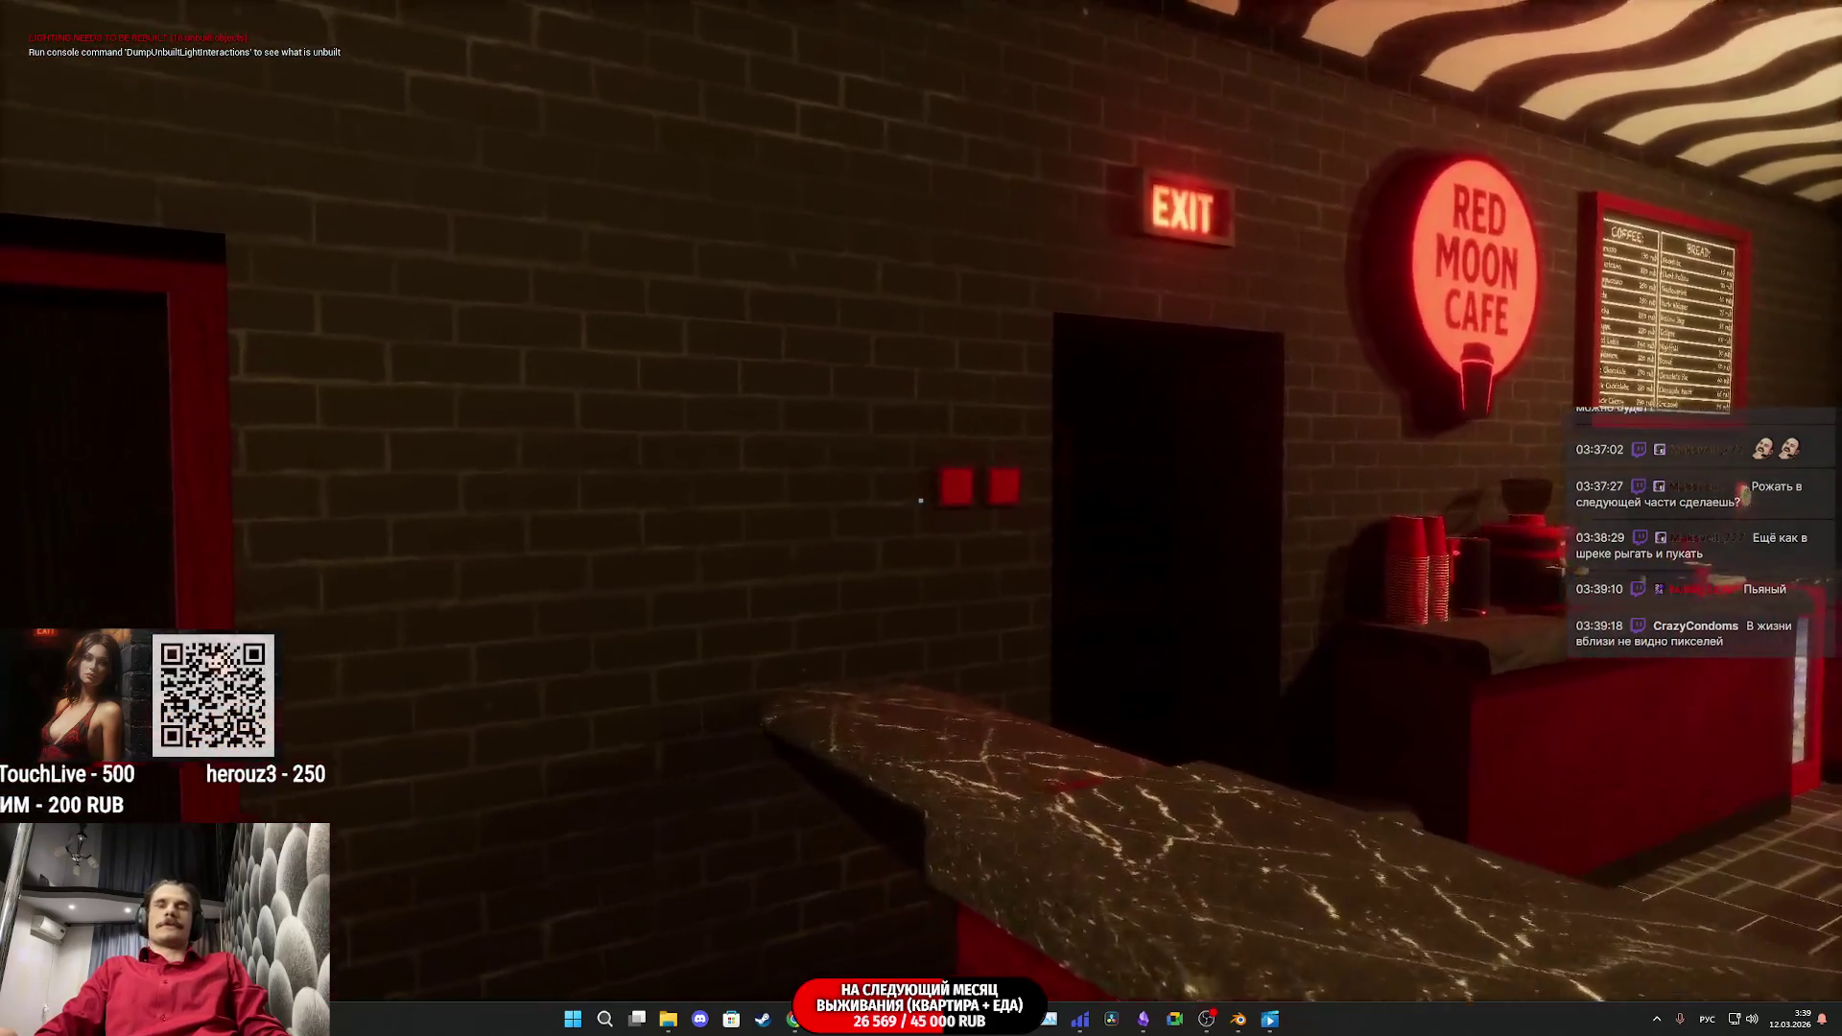
{"action": "key", "text": "w"}
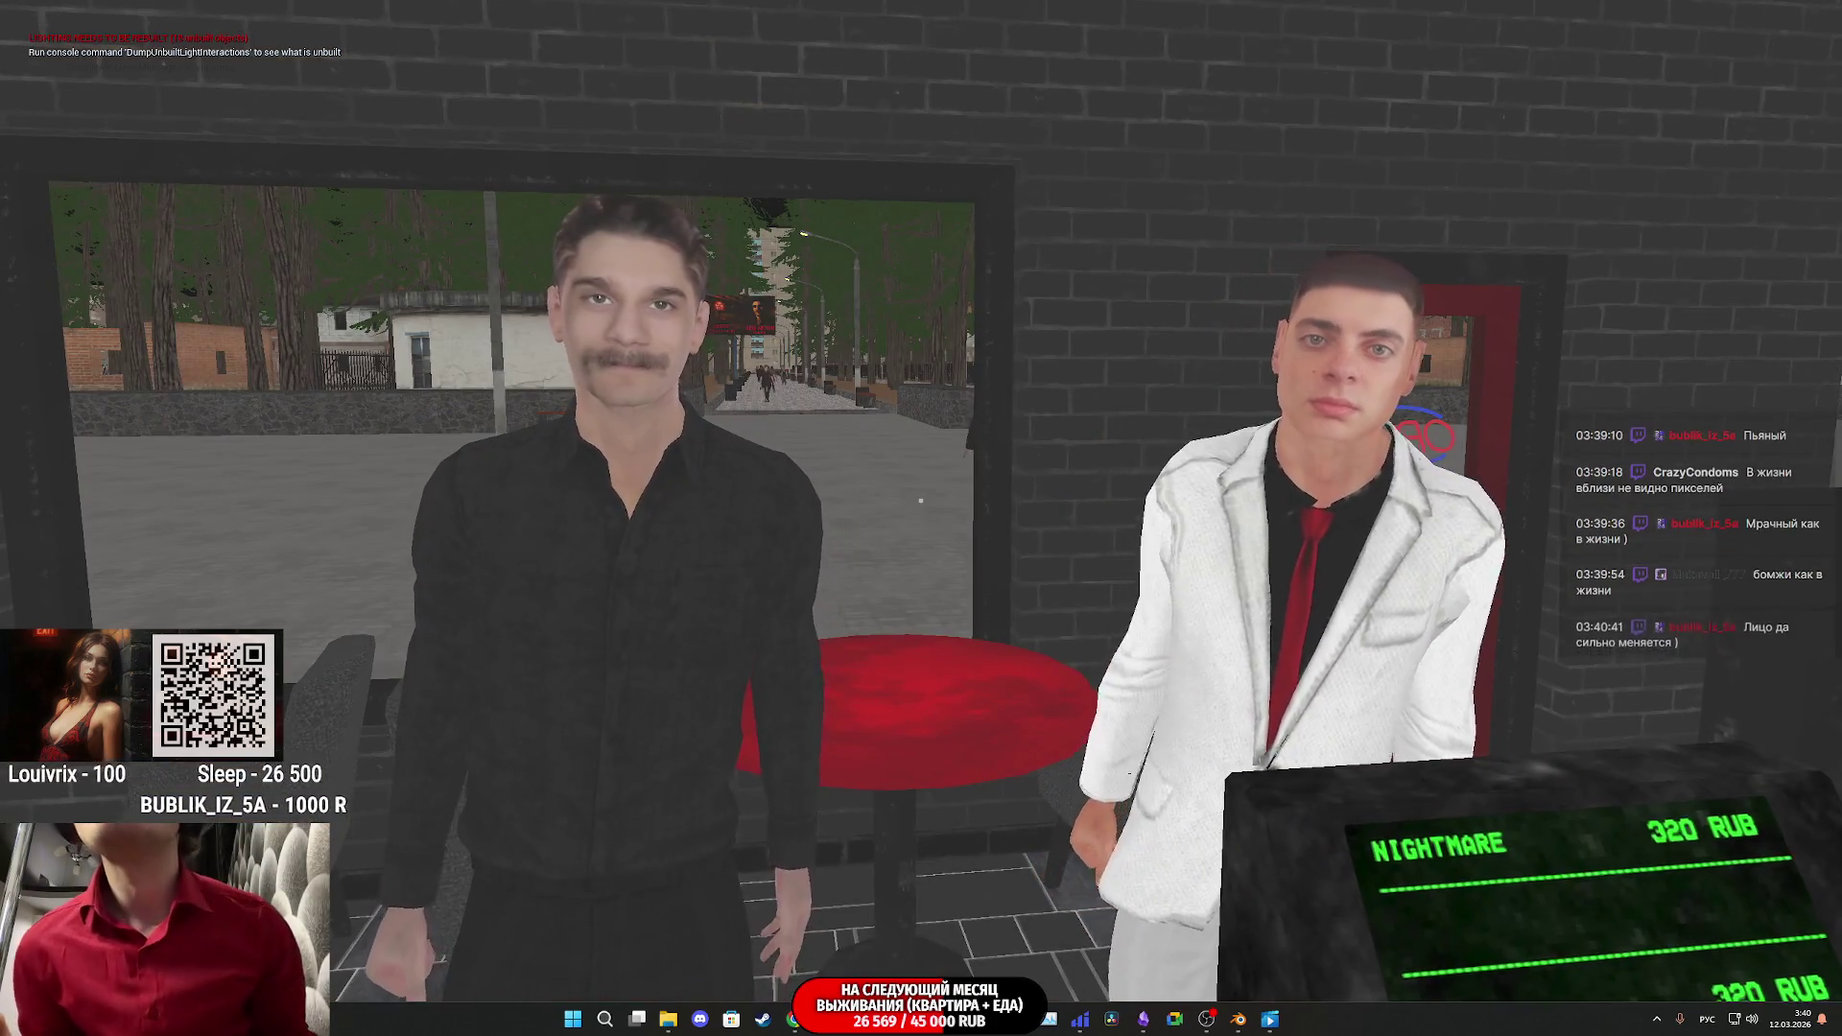
Step: Switch between unlit (F2) and lit (F3) rendering four times to compare the customers' faces, ending lit
{"action": "key", "text": "F2"}
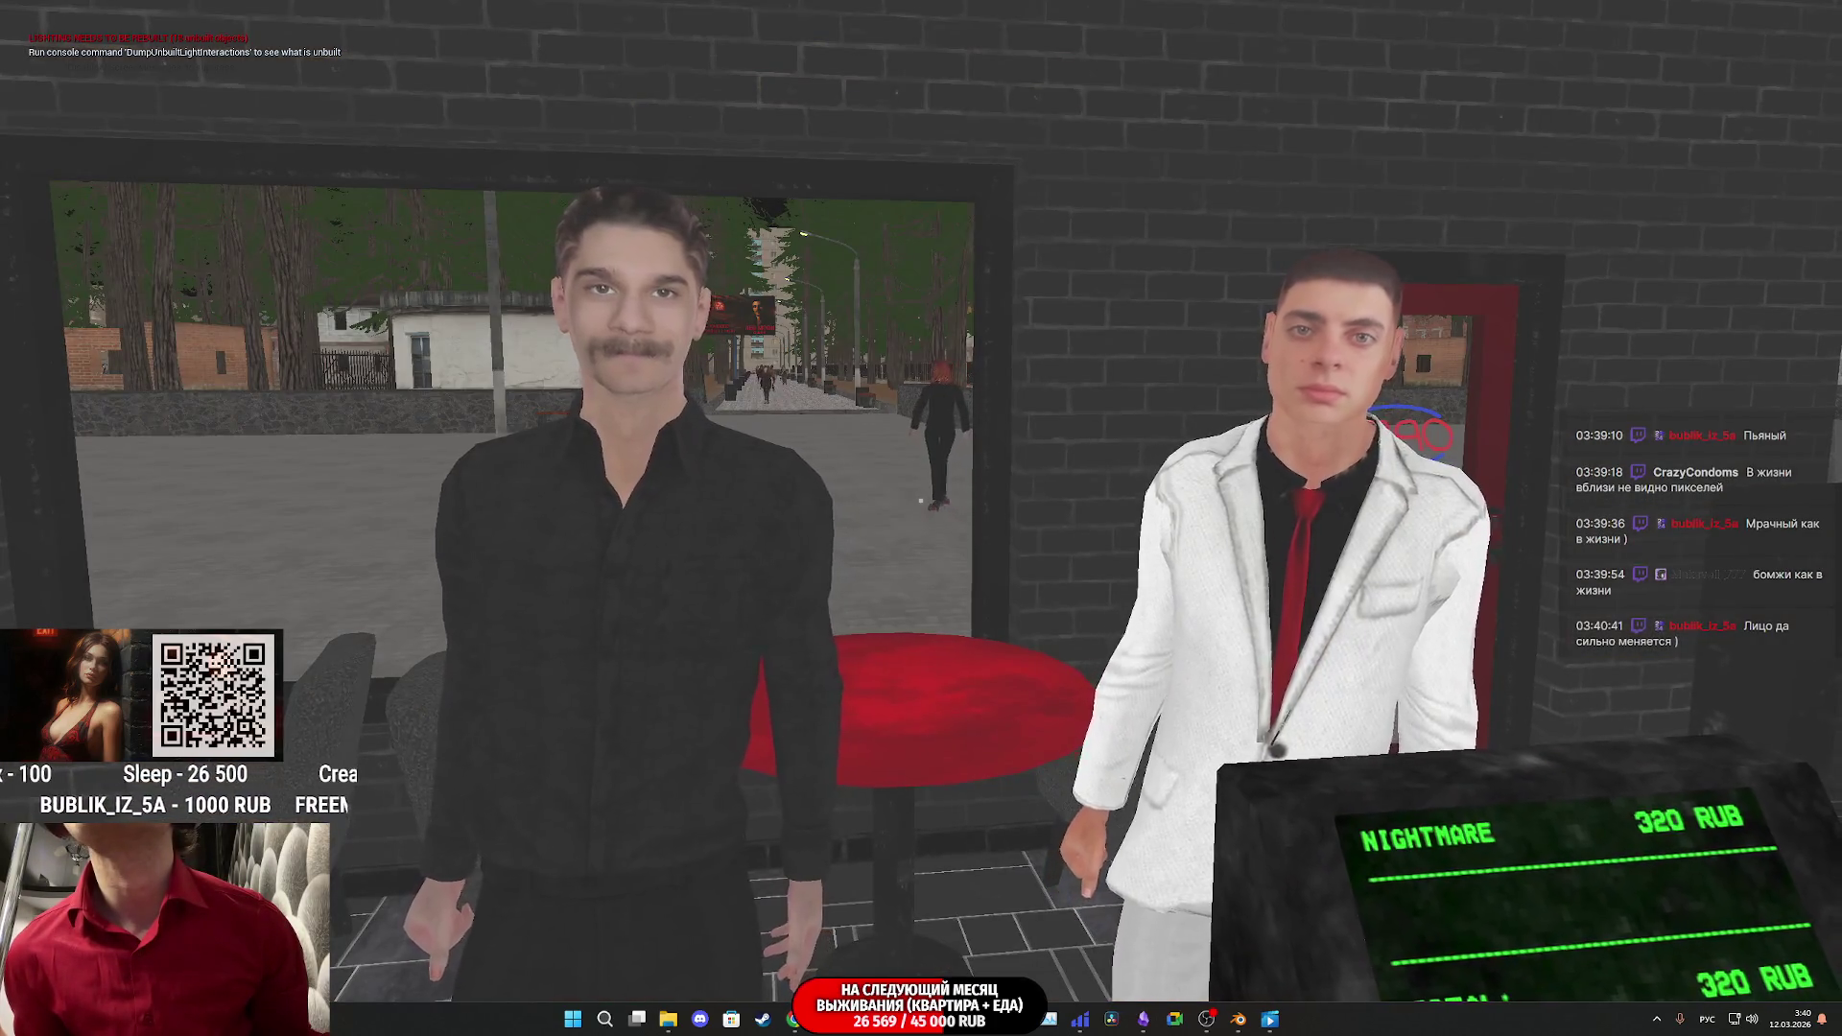
{"action": "key", "text": "F3"}
{"action": "key", "text": "F2"}
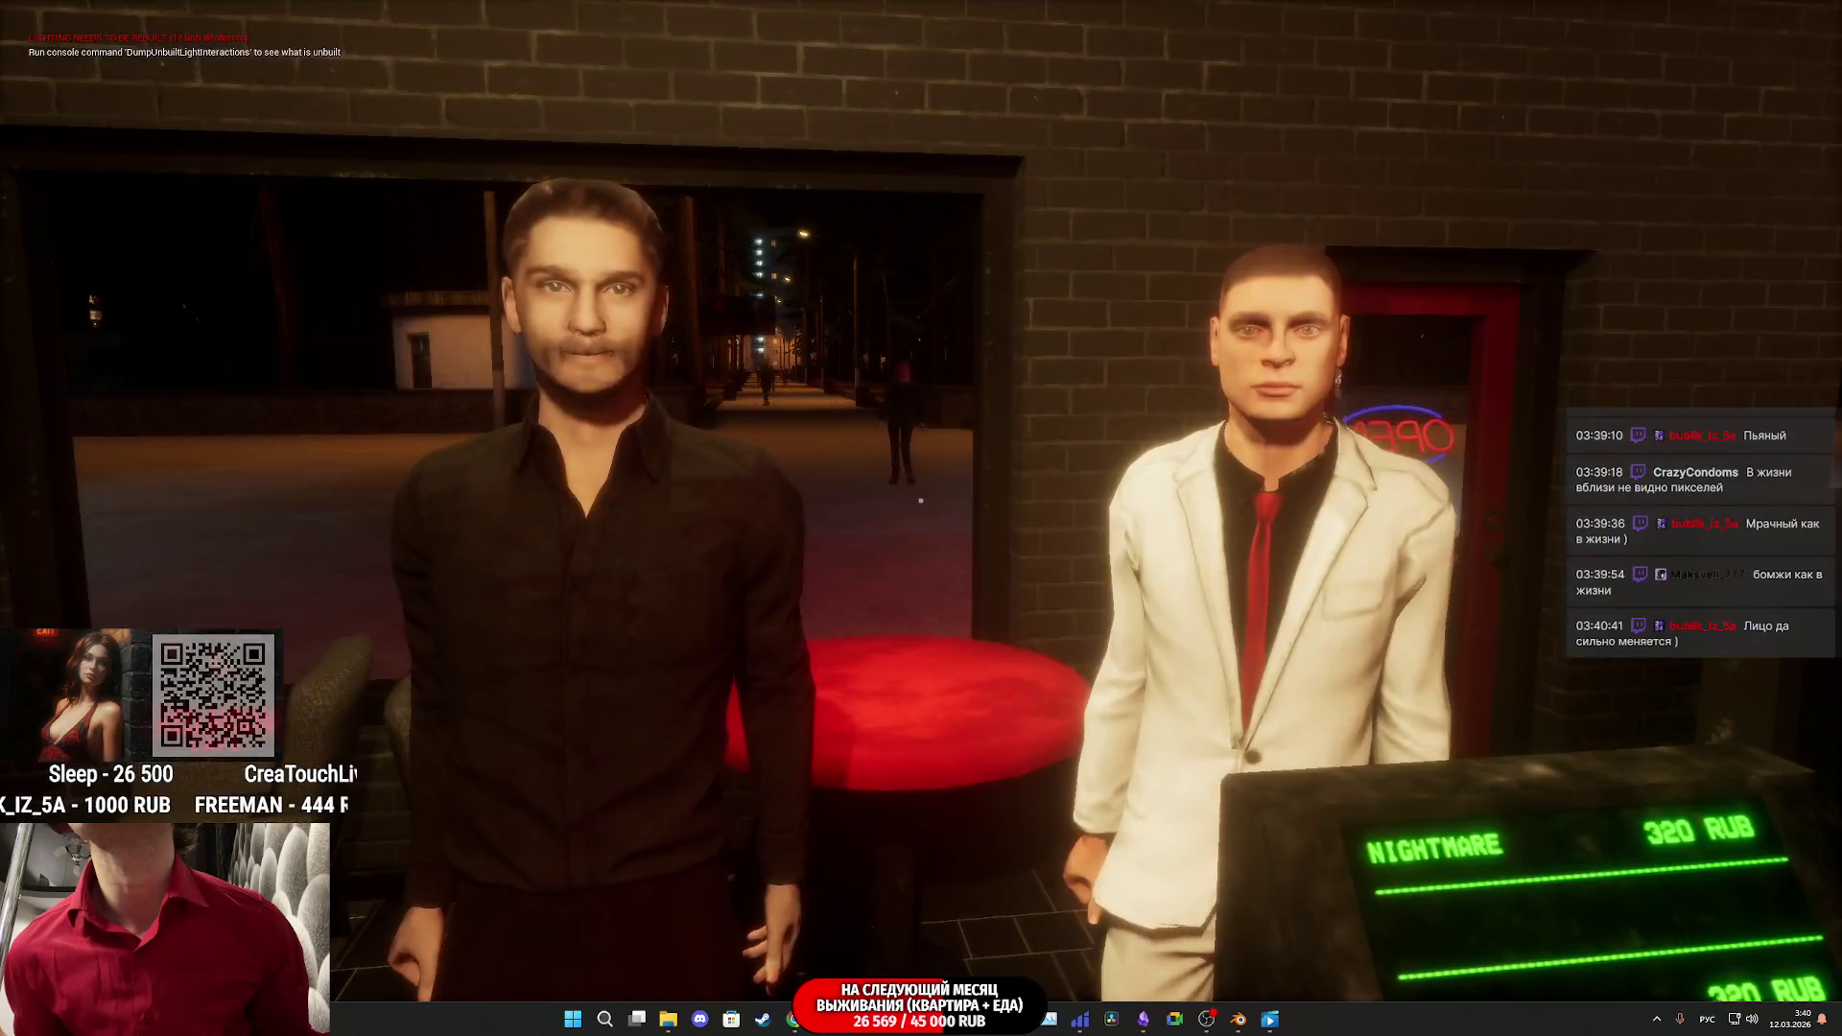
{"action": "key", "text": "F3"}
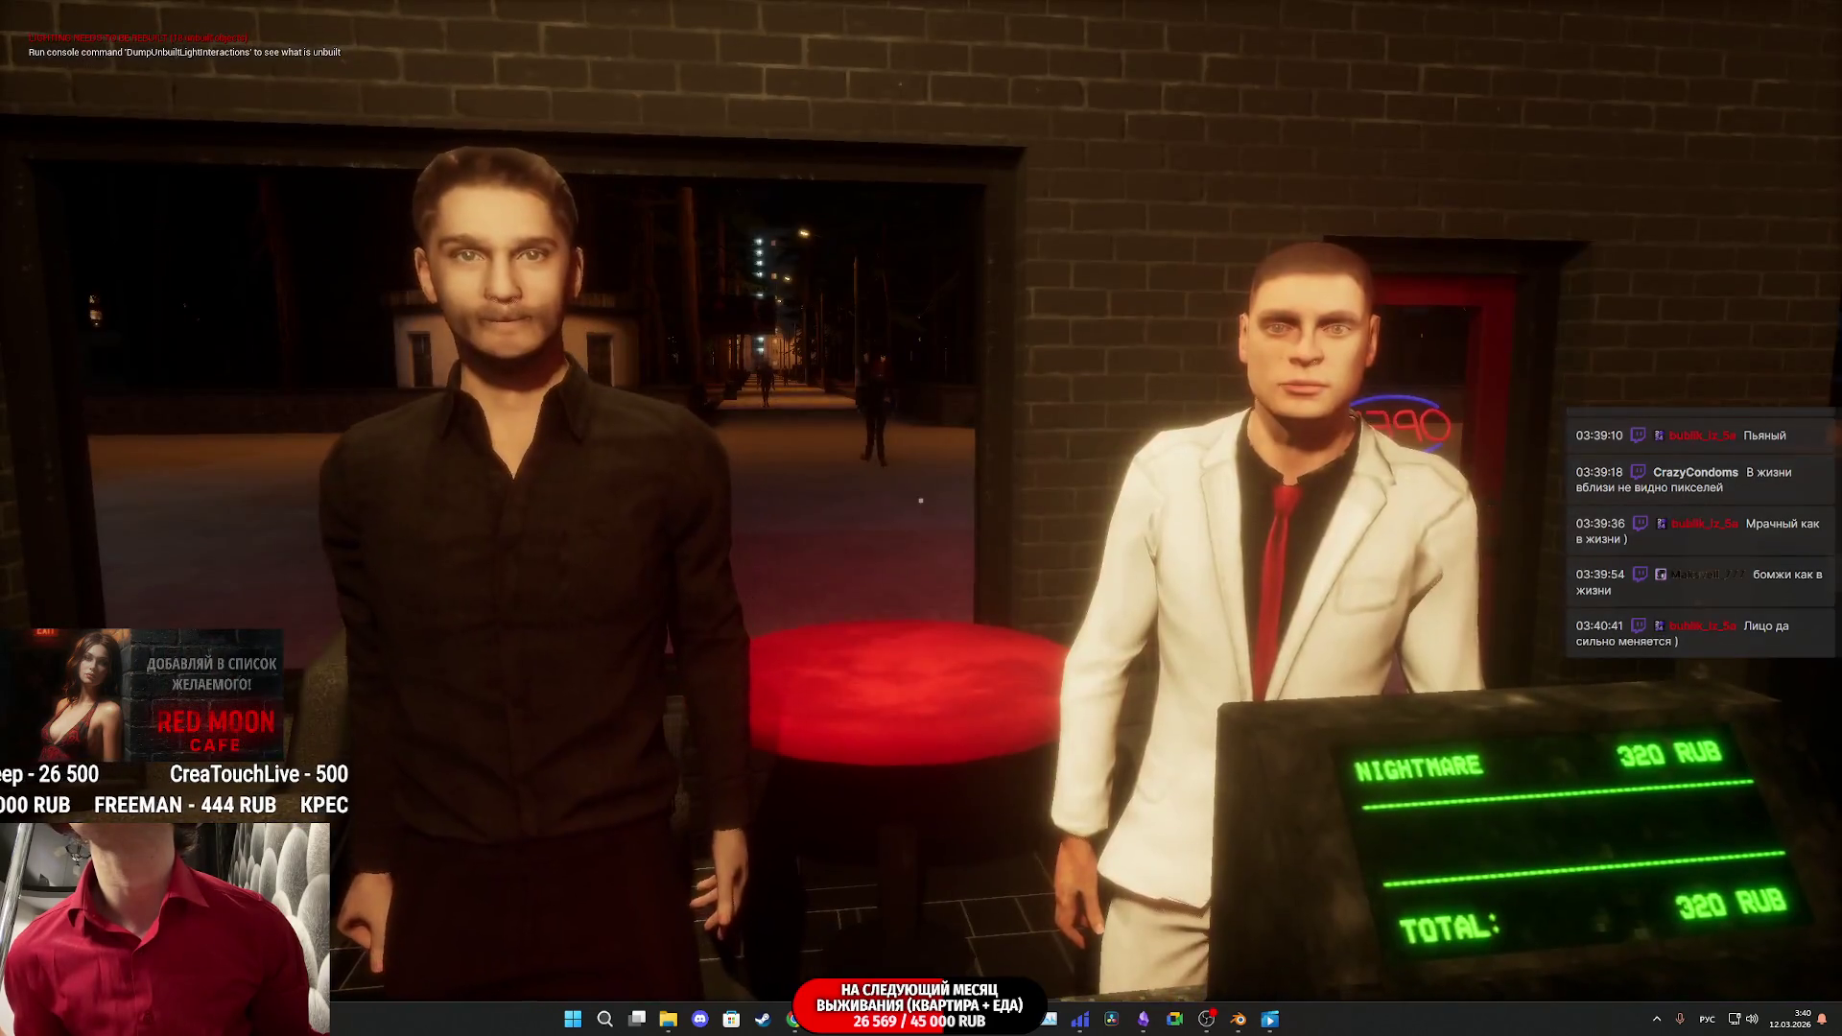
{"action": "key", "text": "F2"}
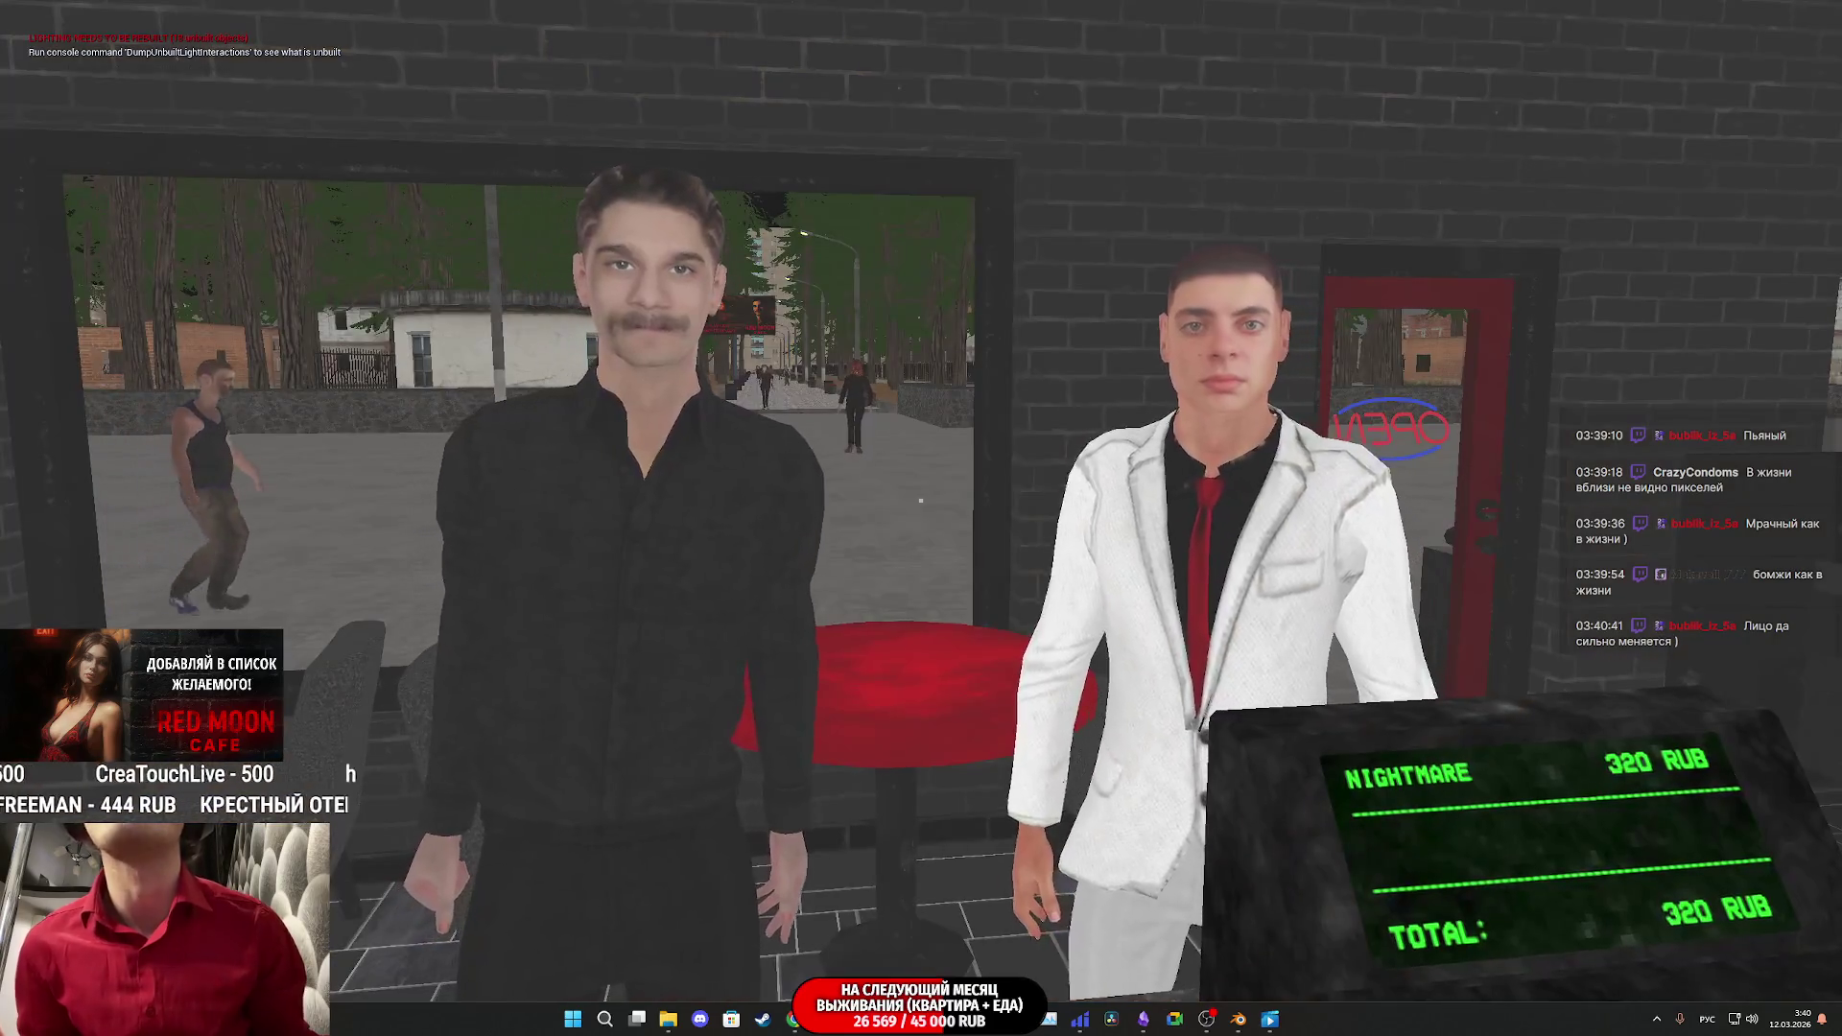
{"action": "key", "text": "F3"}
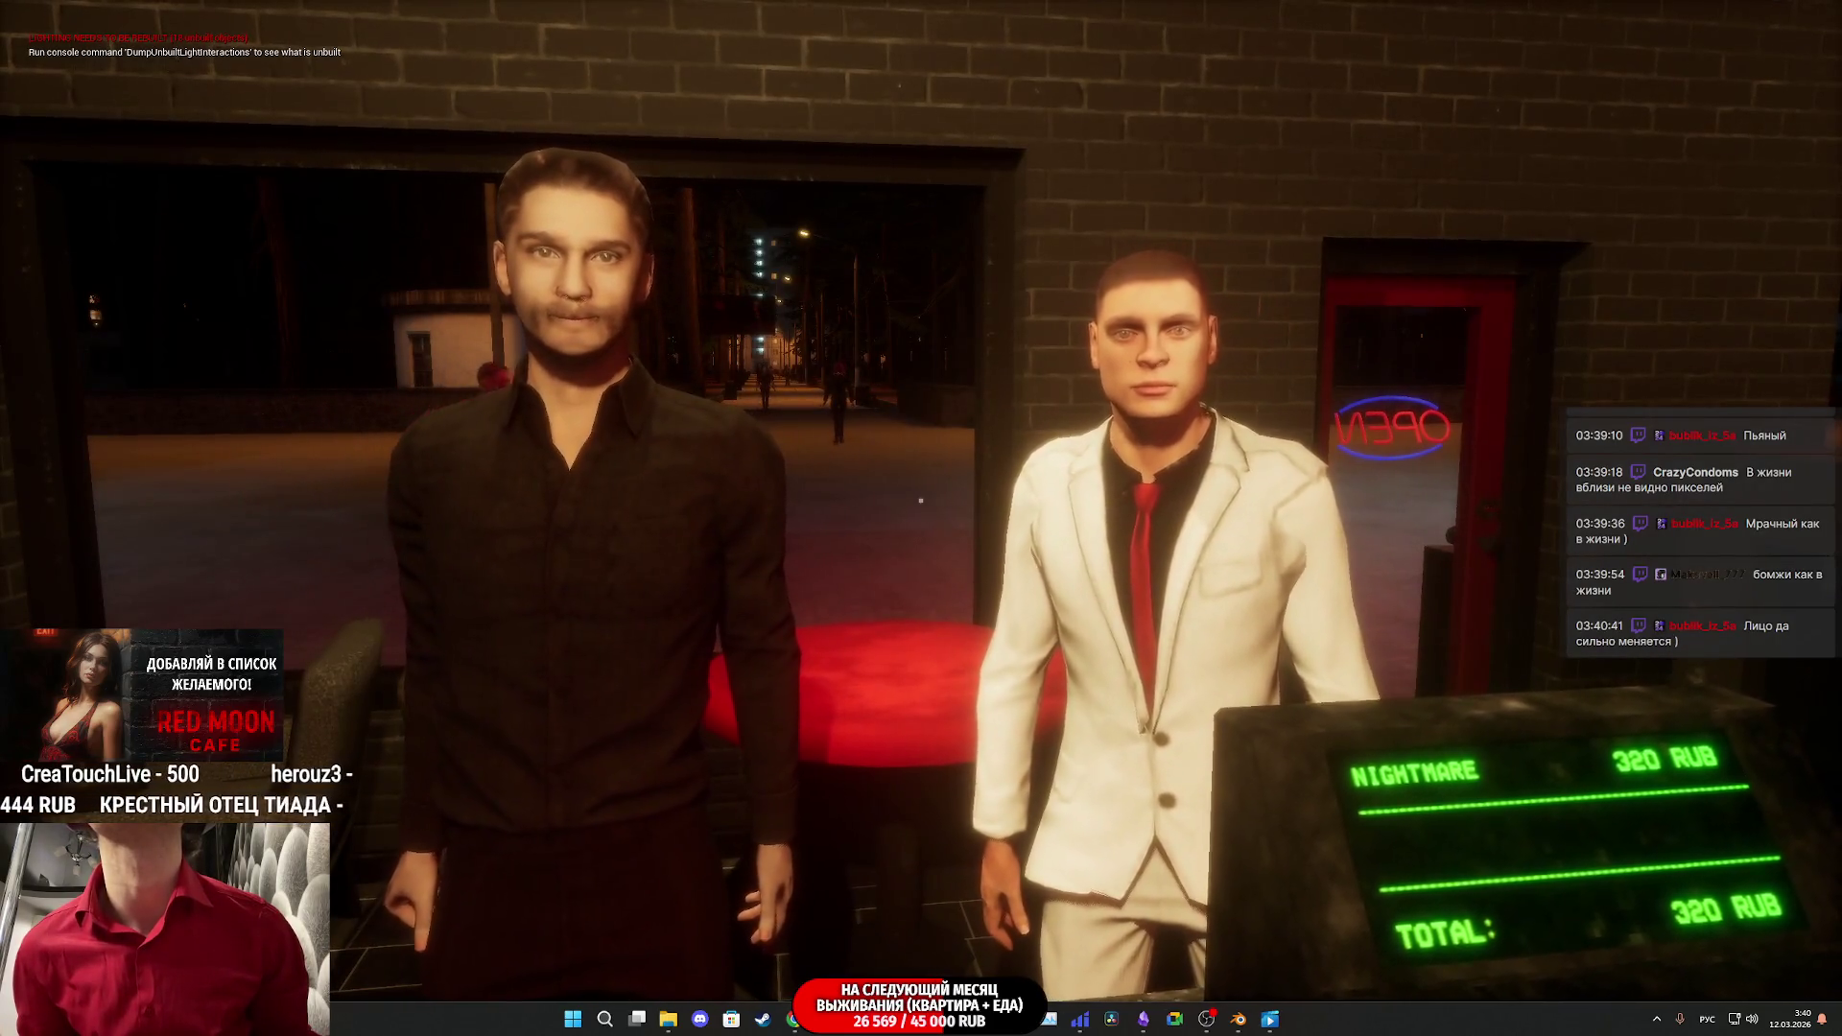
{"action": "key", "text": "F2"}
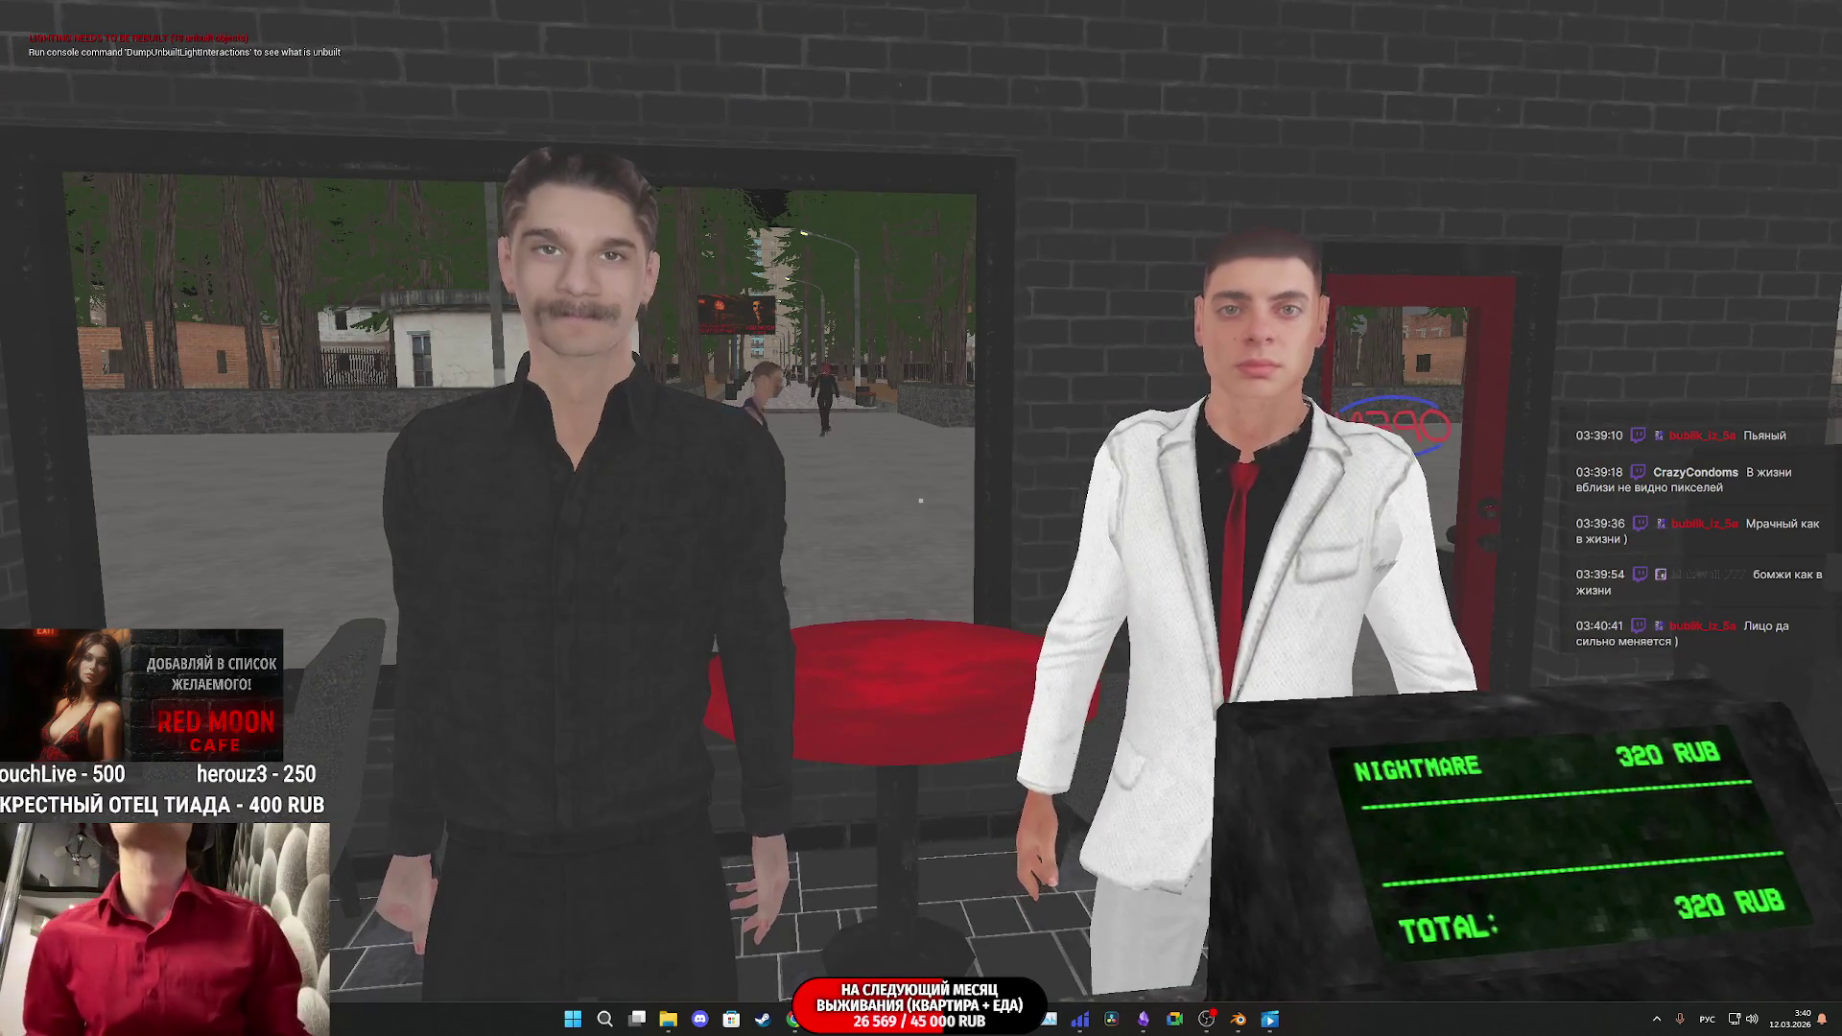
{"action": "key", "text": "F3"}
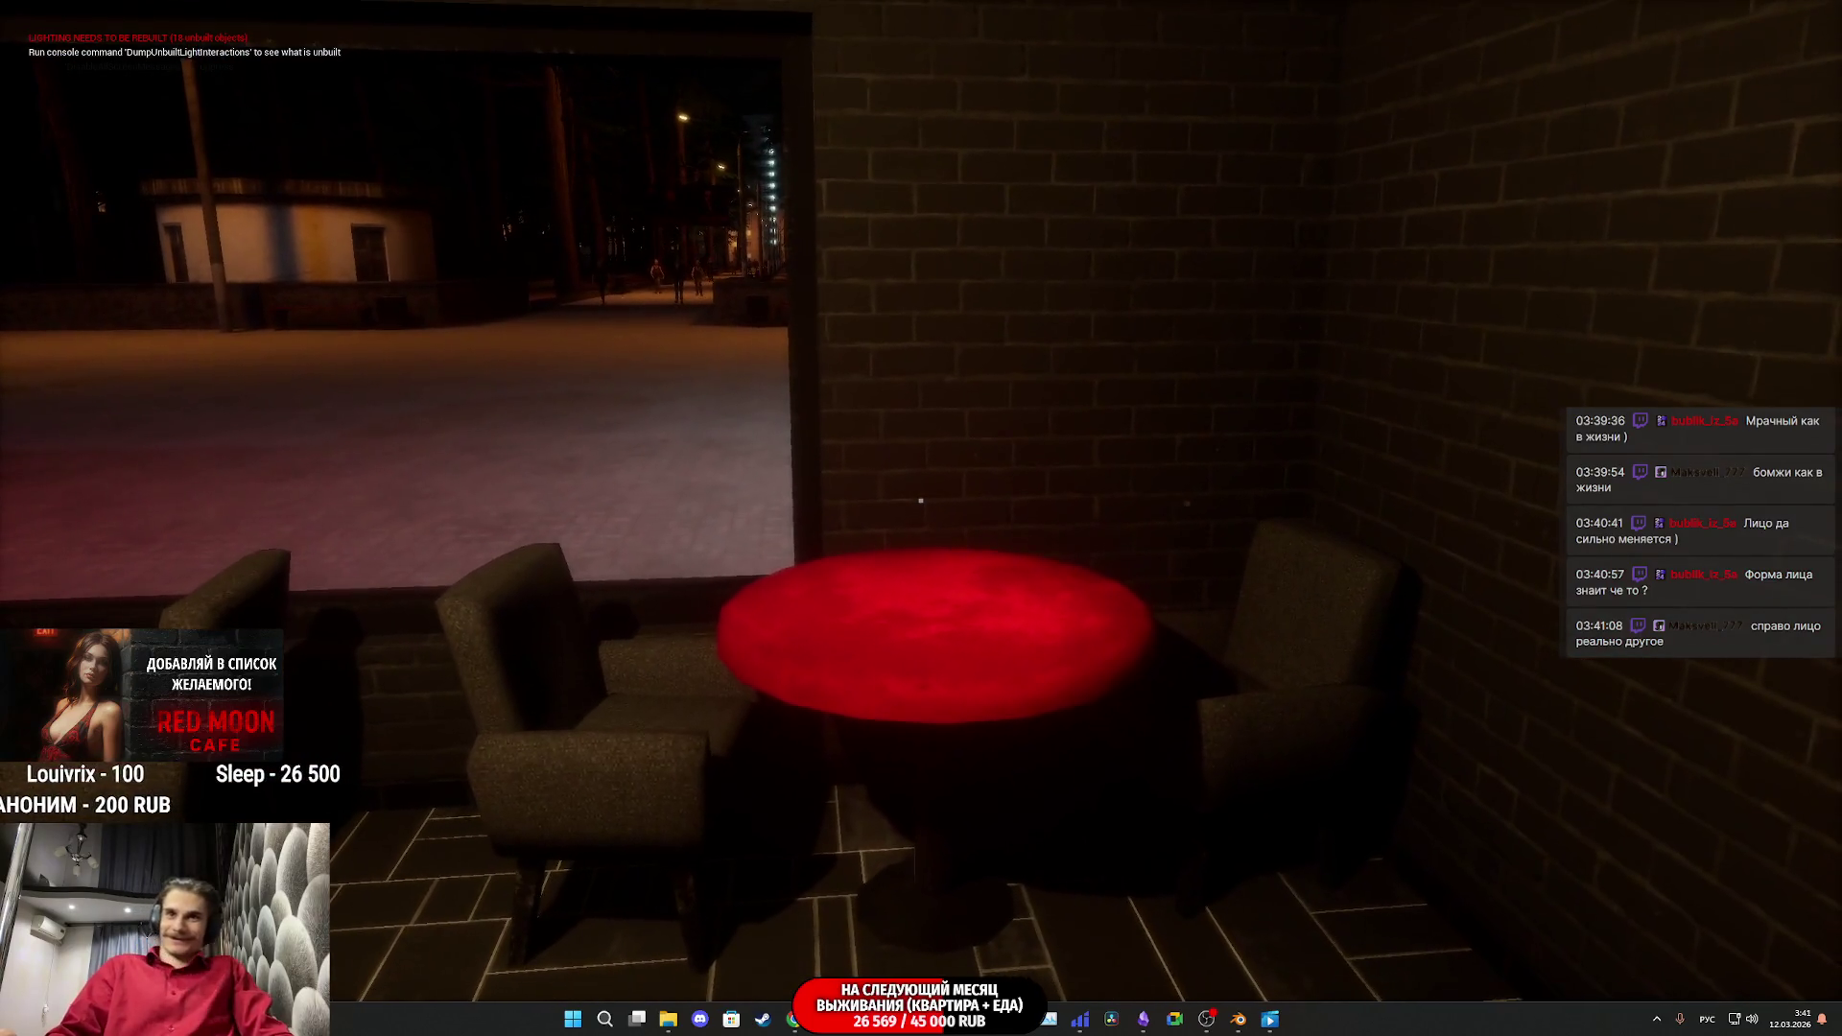
{"action": "mouse_move", "coordinate": [921, 500]}
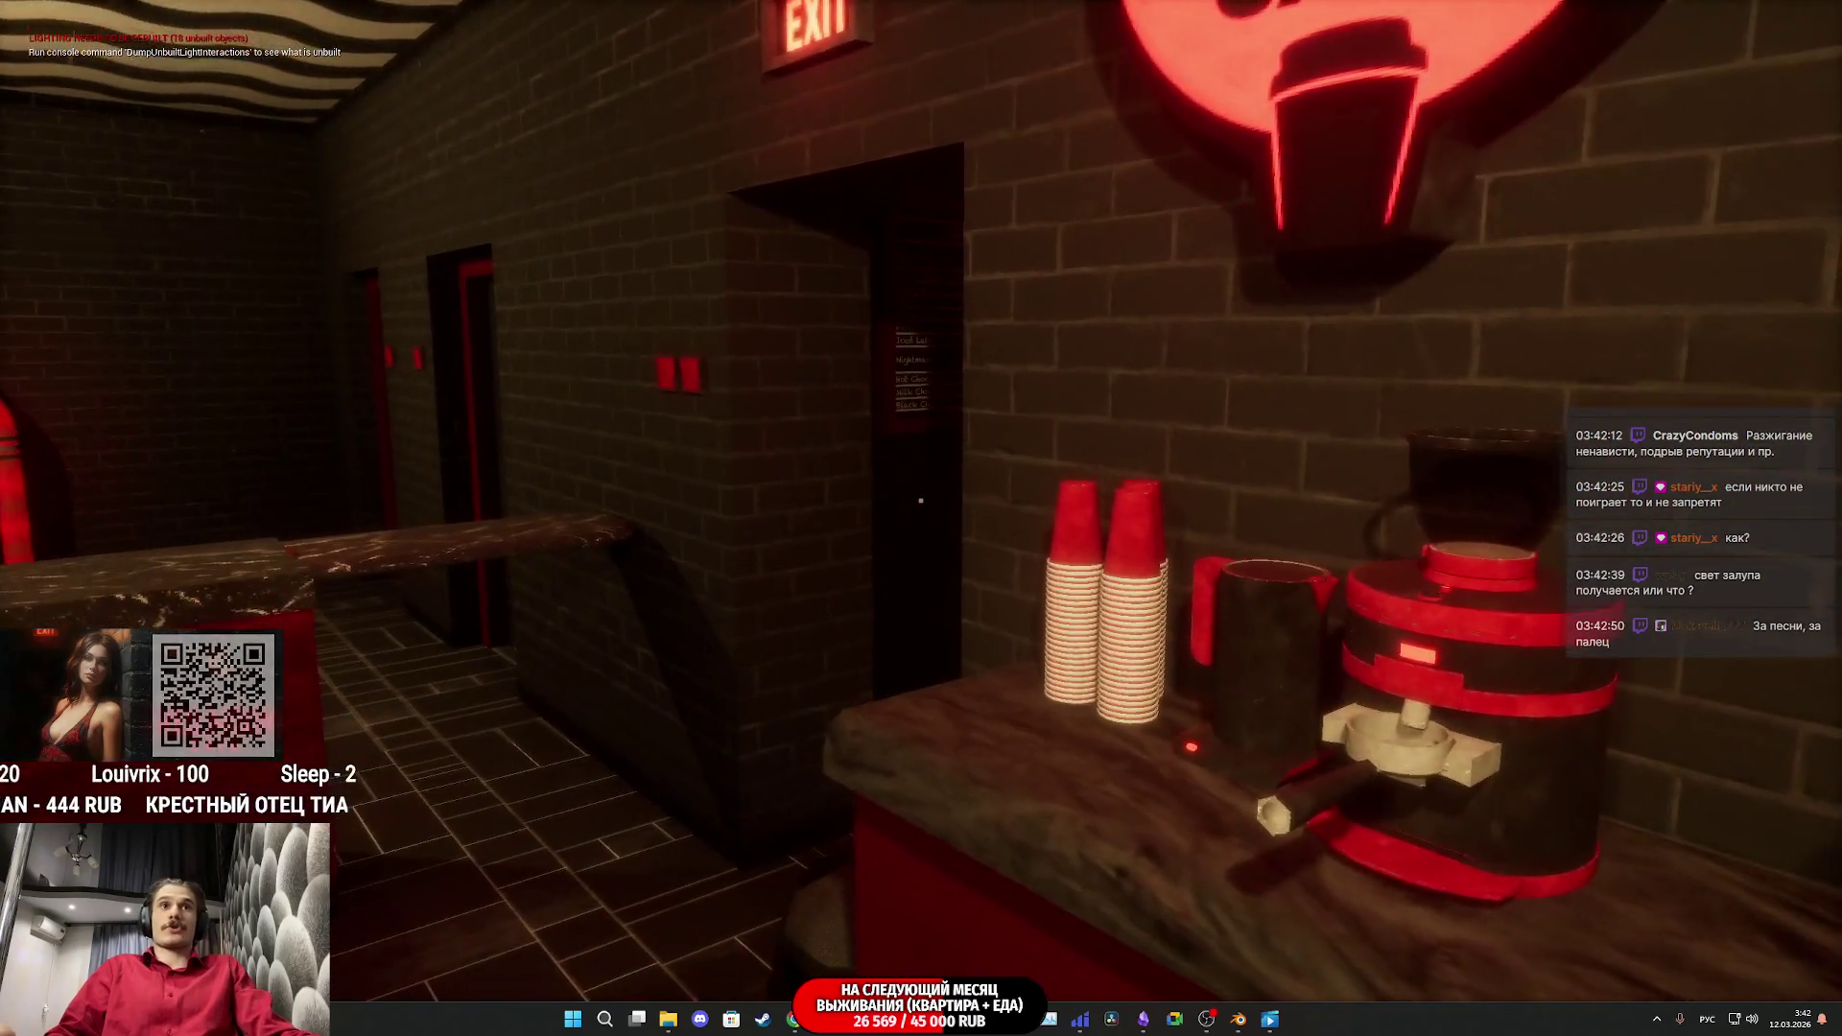
Step: Stop the game and browse to the Content > Characters > Barsnow > Mesh > New folder
{"action": "key", "text": "Escape"}
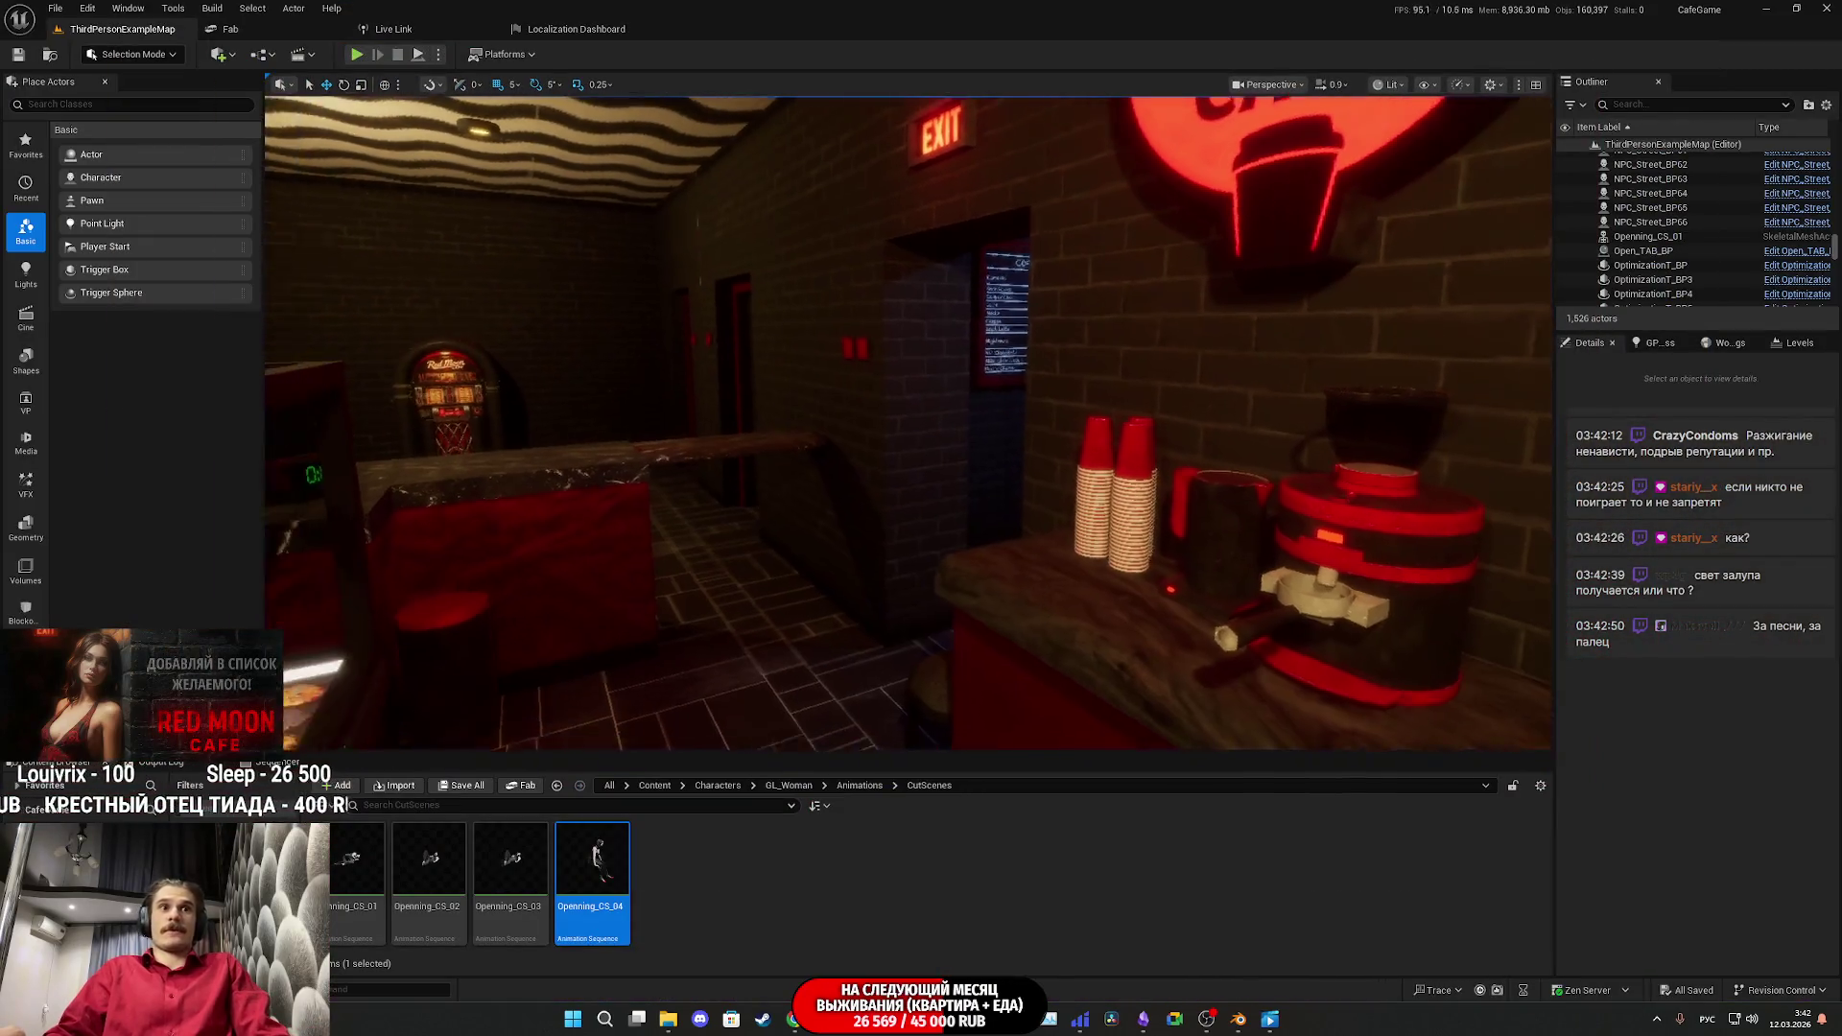
{"action": "left_click", "coordinate": [858, 785]}
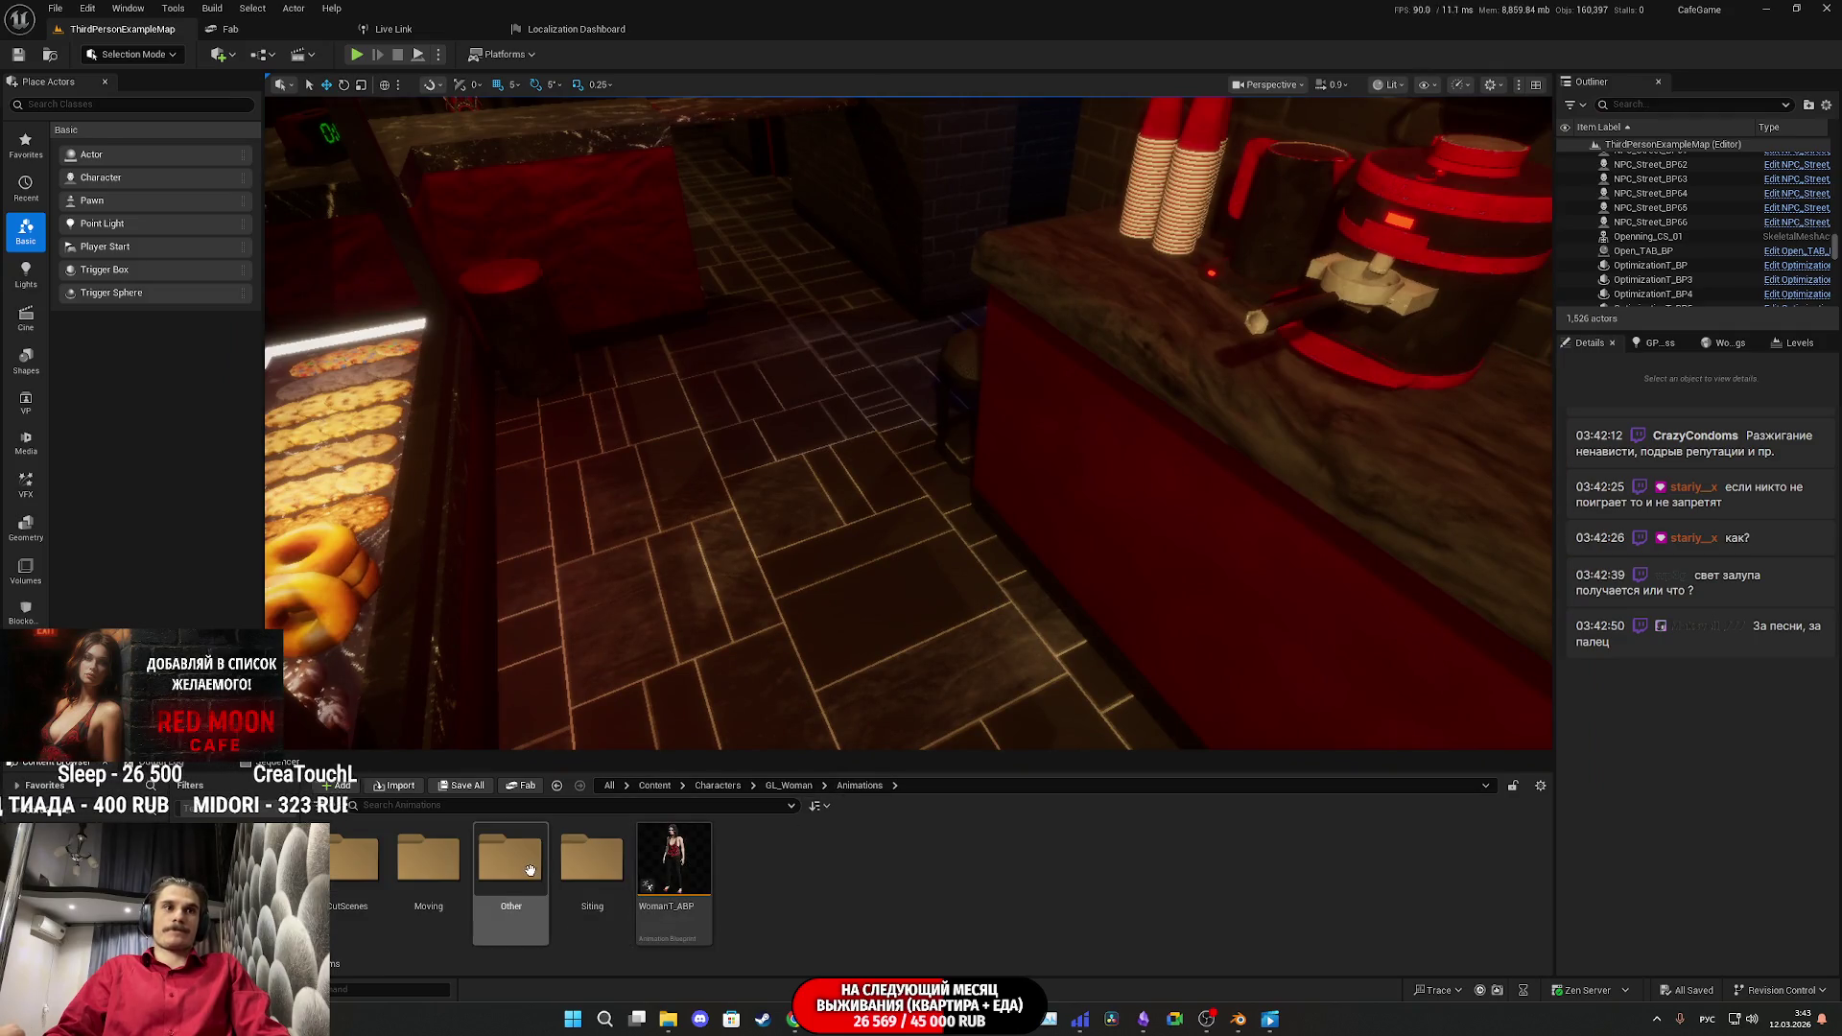
{"action": "left_click", "coordinate": [718, 786]}
{"action": "left_click", "coordinate": [357, 867]}
{"action": "double_click", "coordinate": [356, 867]}
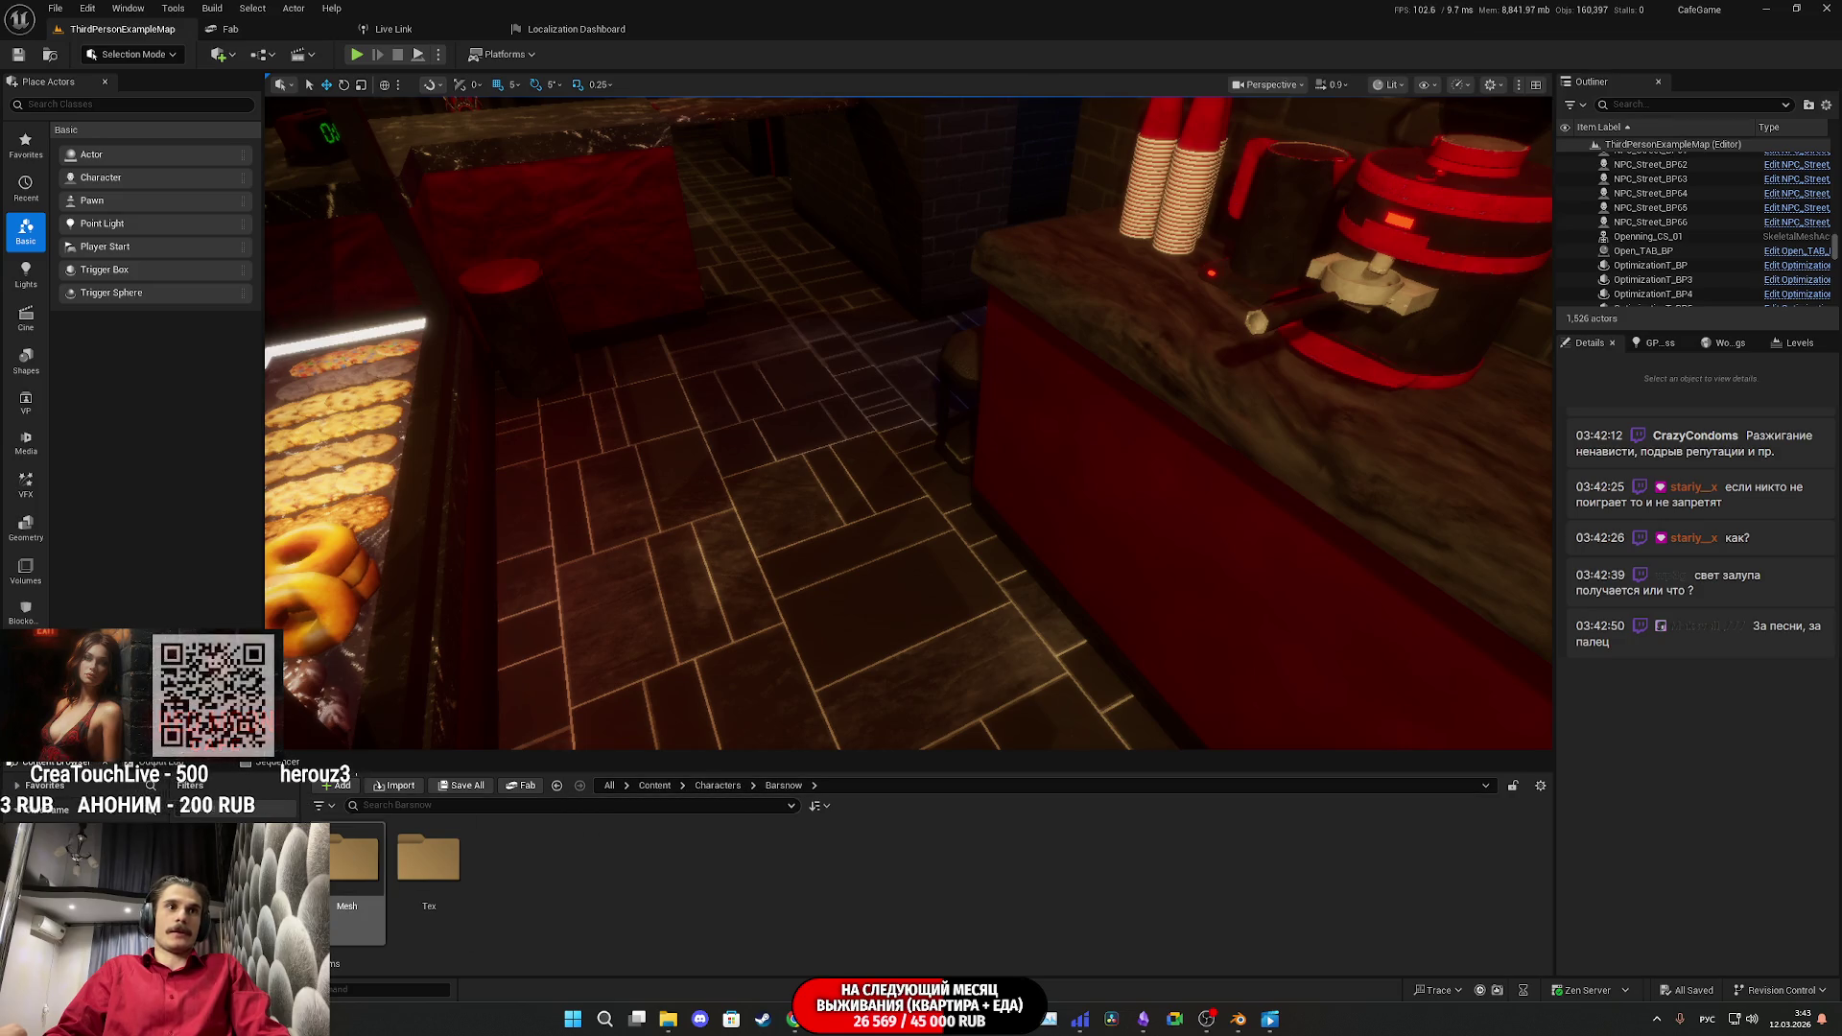
{"action": "double_click", "coordinate": [357, 867]}
{"action": "double_click", "coordinate": [357, 867]}
Step: Place the Kolega skeletal mesh in the cafe, turn it about 20 degrees, and frame it full-screen
{"action": "mouse_move", "coordinate": [735, 866]}
{"action": "left_mouse_down"}
{"action": "mouse_move", "coordinate": [802, 514]}
{"action": "mouse_move", "coordinate": [863, 378]}
{"action": "mouse_move", "coordinate": [789, 555]}
{"action": "left_mouse_up"}
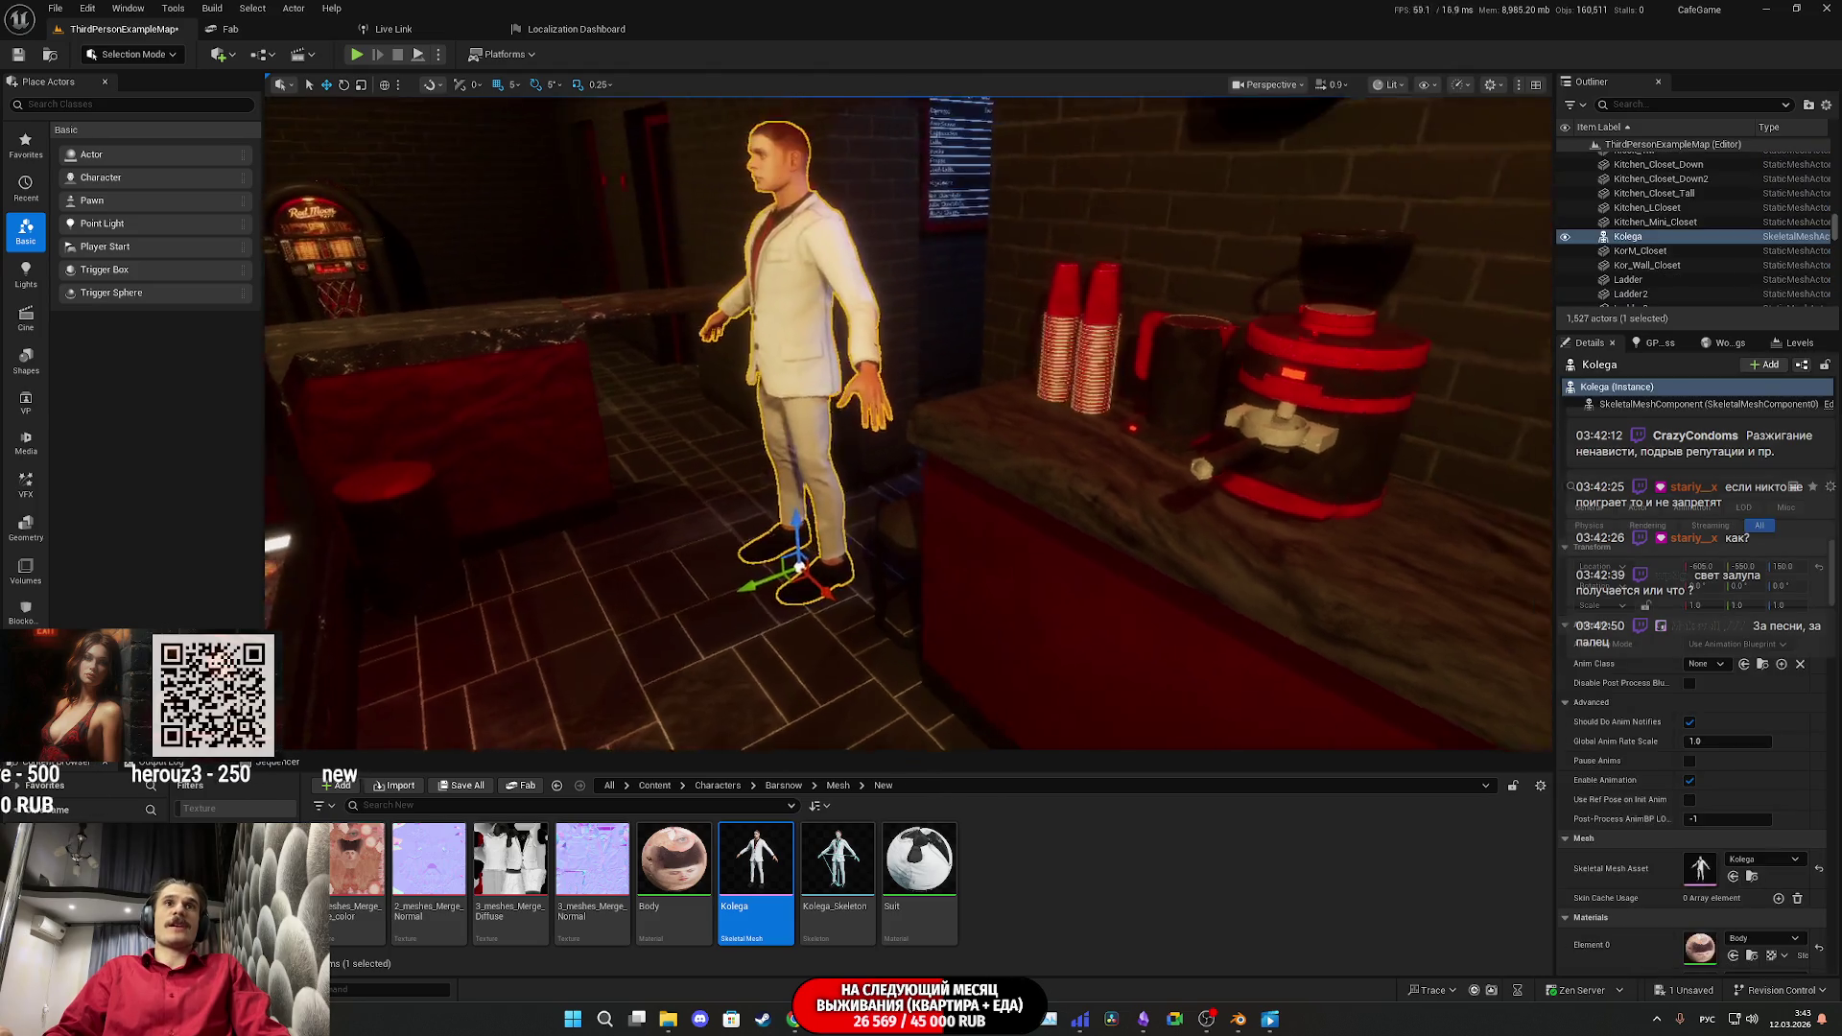
{"action": "key", "text": "f"}
{"action": "key", "text": "e"}
{"action": "mouse_move", "coordinate": [1011, 606]}
{"action": "left_mouse_down"}
{"action": "mouse_move", "coordinate": [1019, 587]}
{"action": "mouse_move", "coordinate": [957, 638]}
{"action": "mouse_move", "coordinate": [930, 504]}
{"action": "left_mouse_up"}
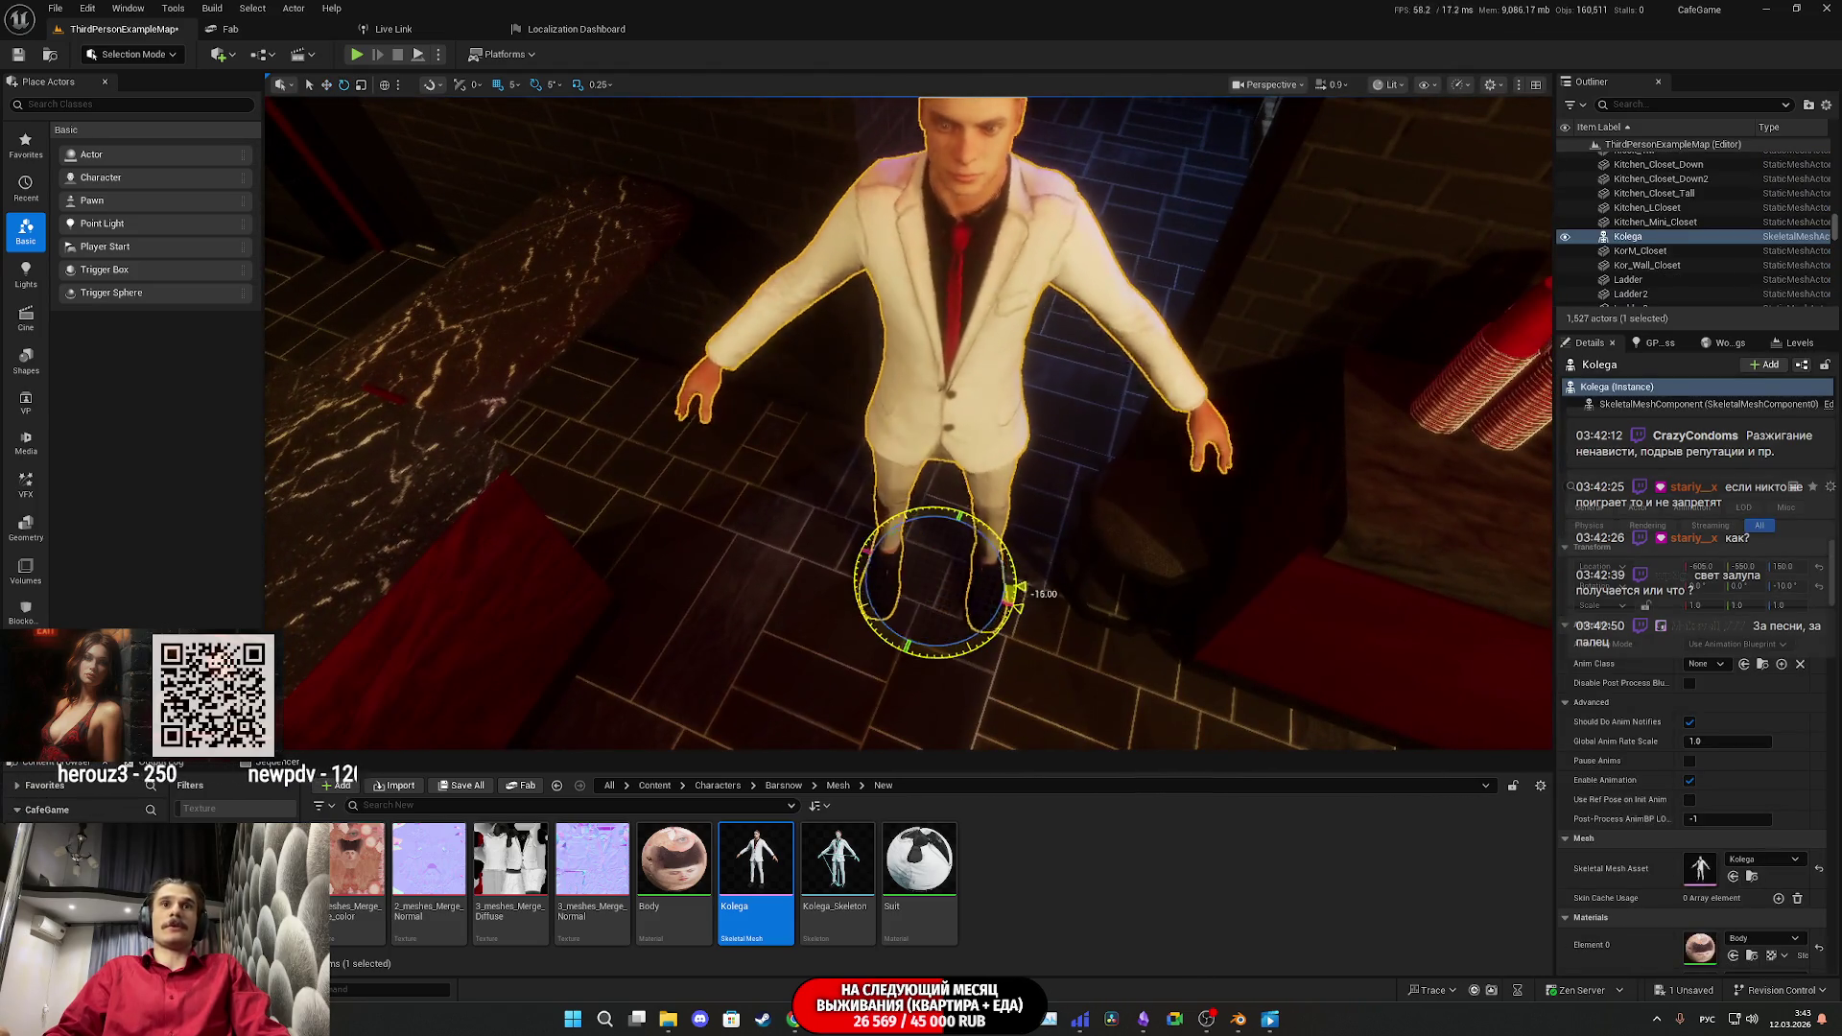
{"action": "key", "text": "w"}
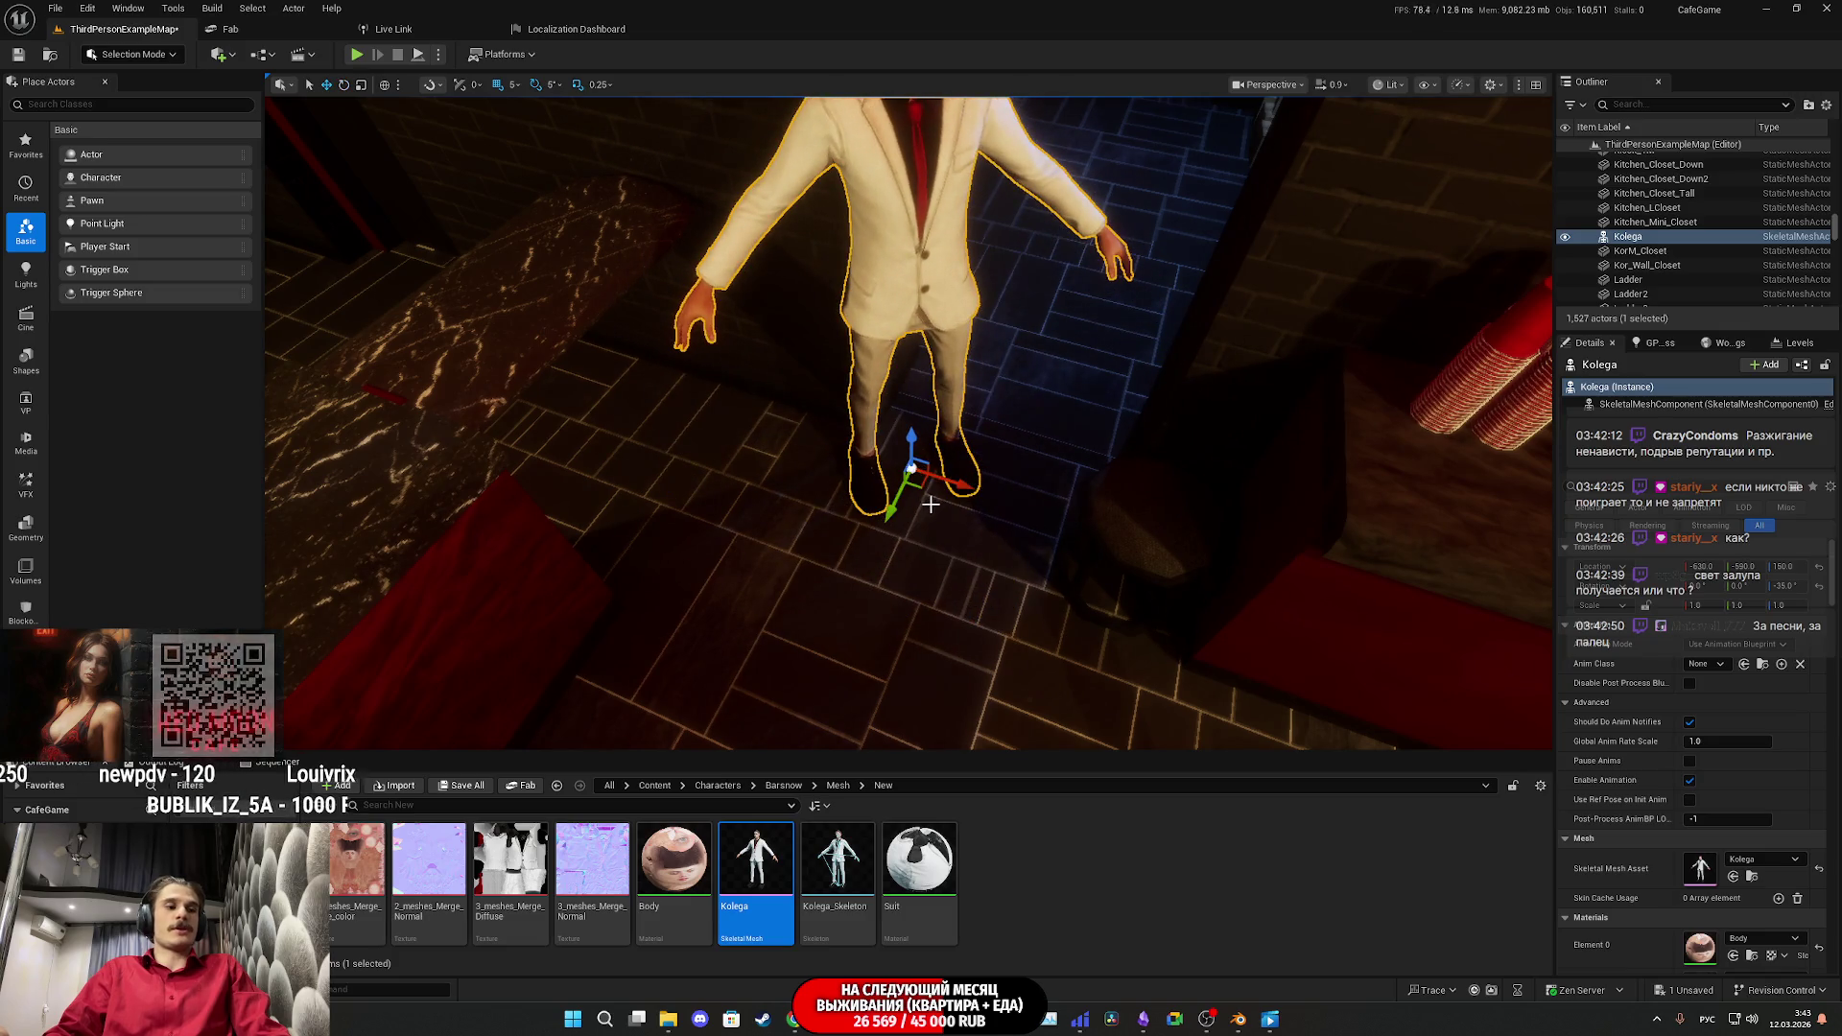
{"action": "key", "text": "g"}
{"action": "key", "text": "F11"}
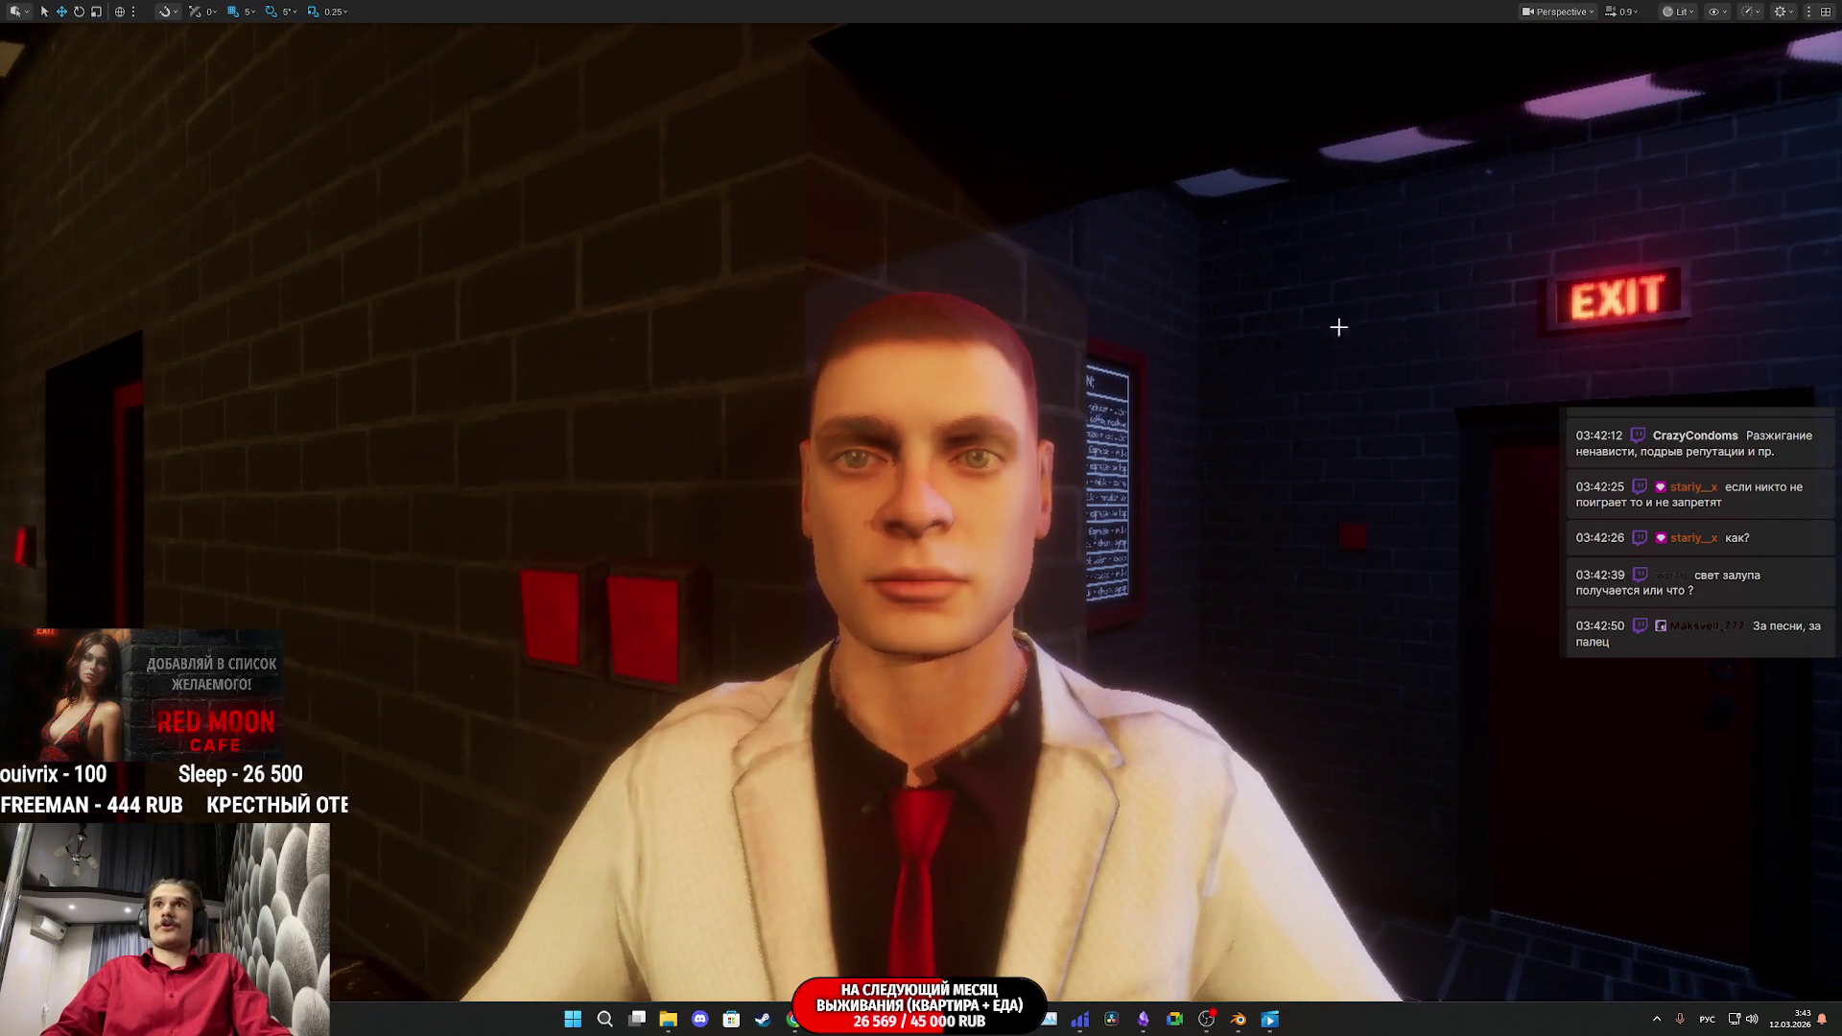
Step: Switch Kolega's viewport between Unlit and Lit view modes, ending in Unlit
{"action": "left_click", "coordinate": [1680, 12]}
{"action": "left_click", "coordinate": [1722, 85]}
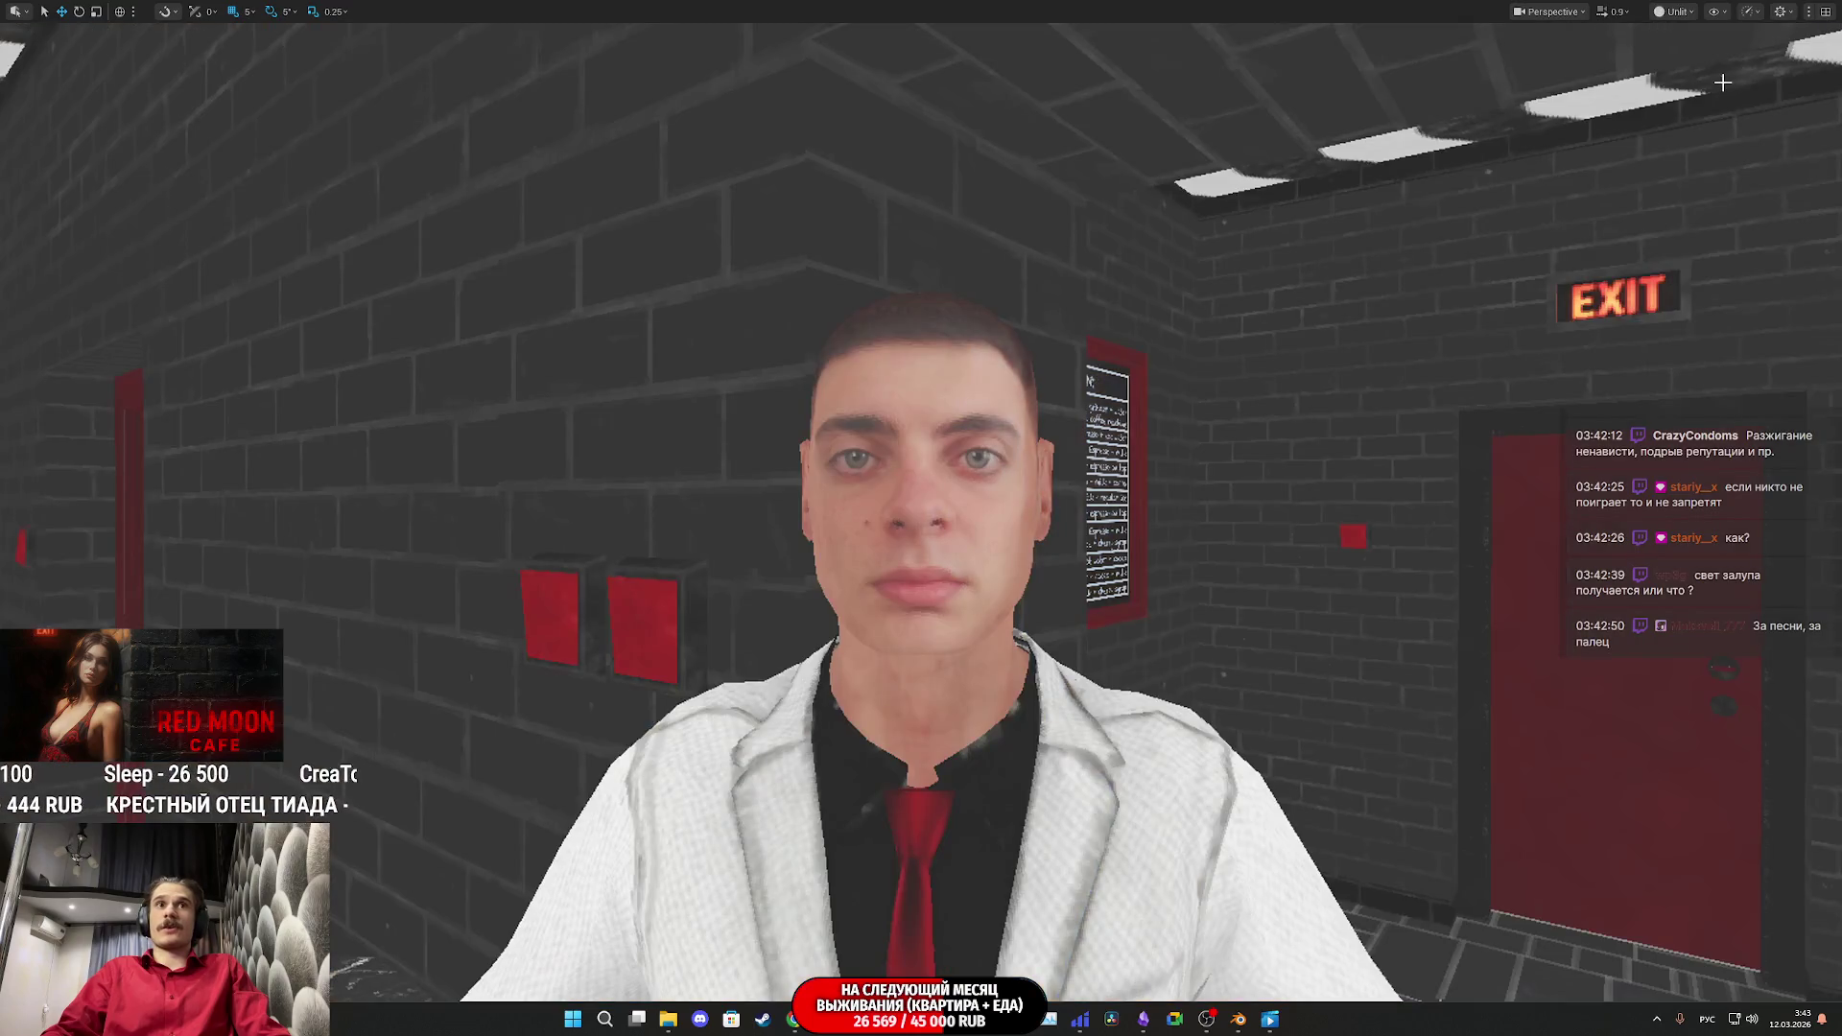
{"action": "left_click", "coordinate": [1674, 12]}
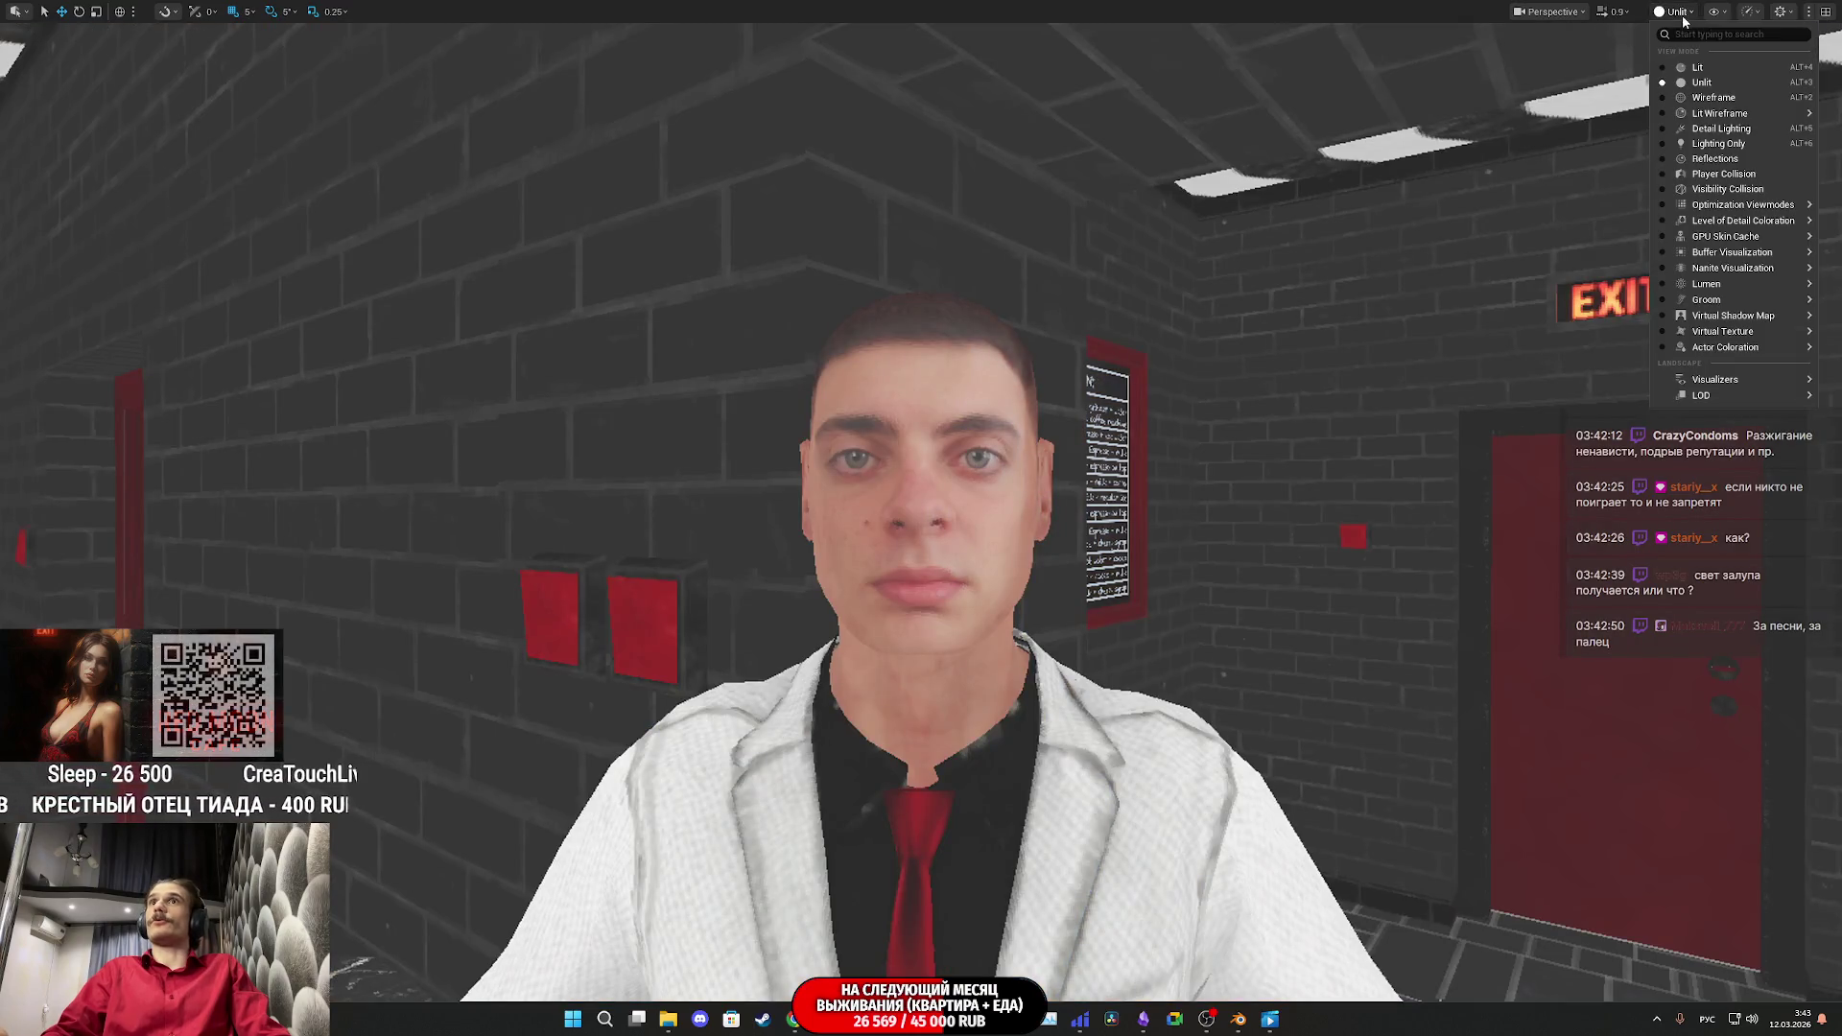
{"action": "left_click", "coordinate": [1705, 70]}
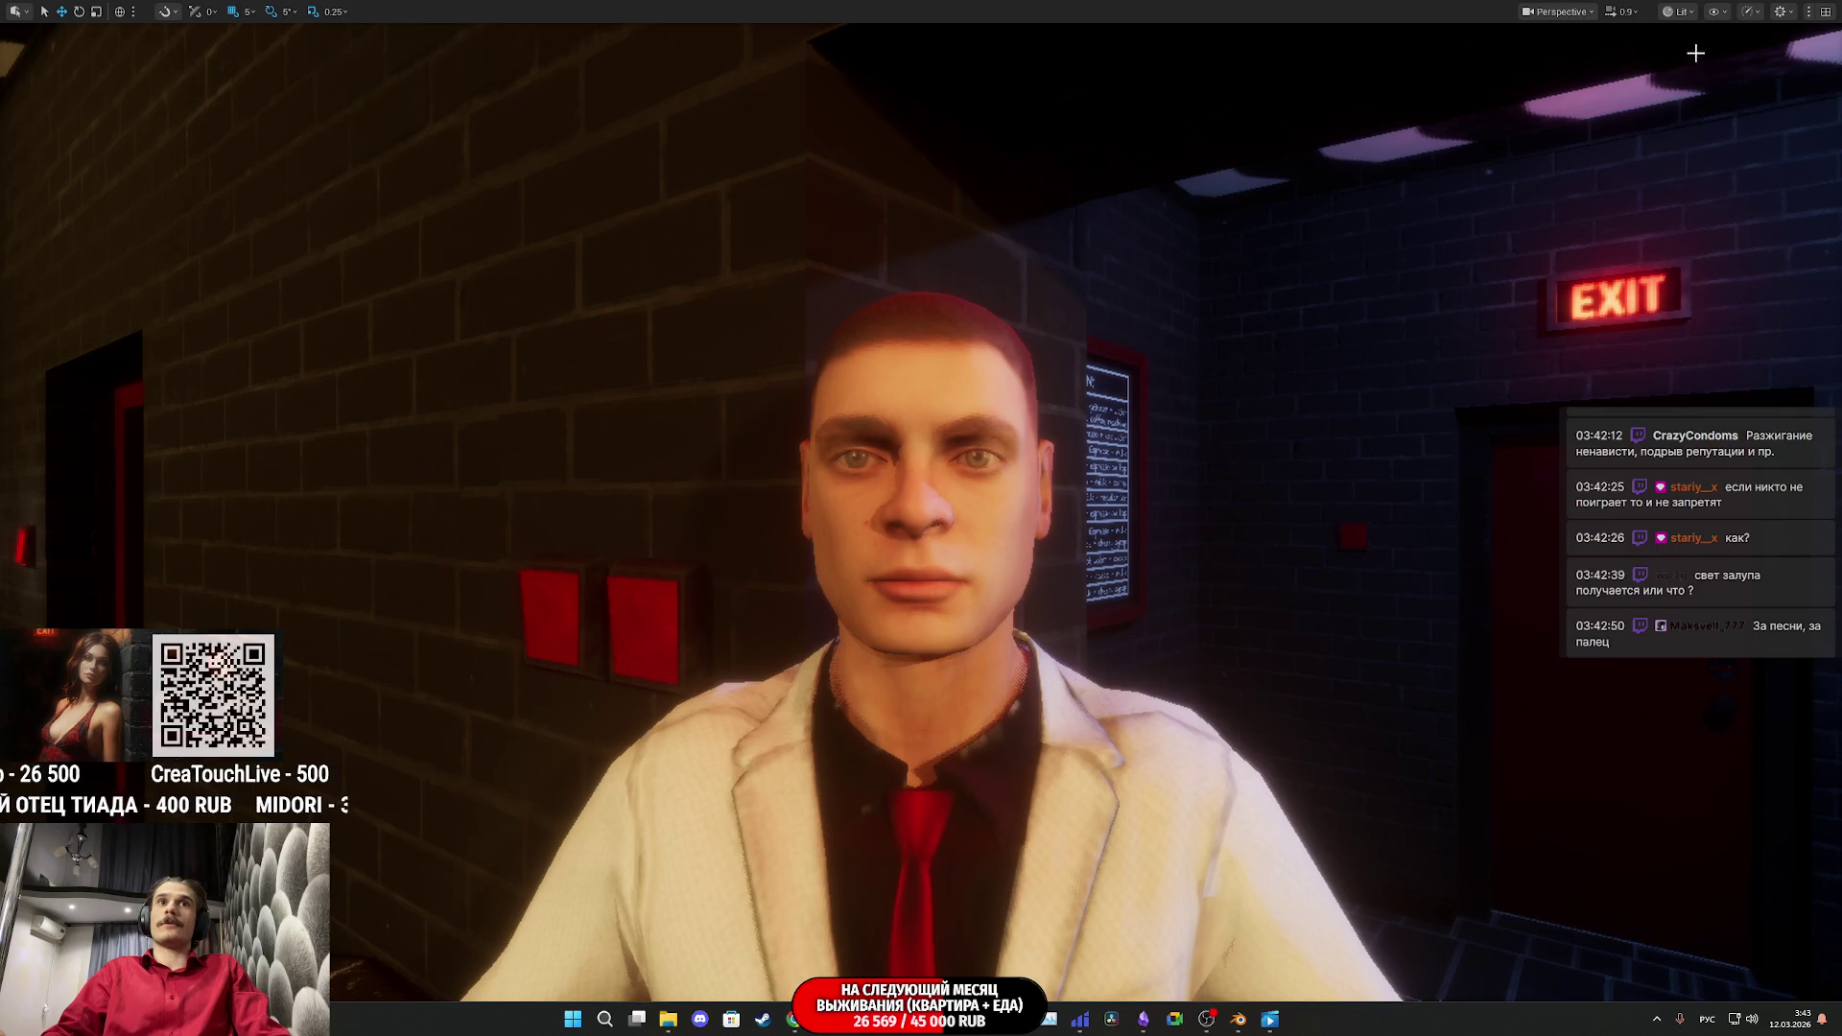
{"action": "left_click", "coordinate": [1681, 12]}
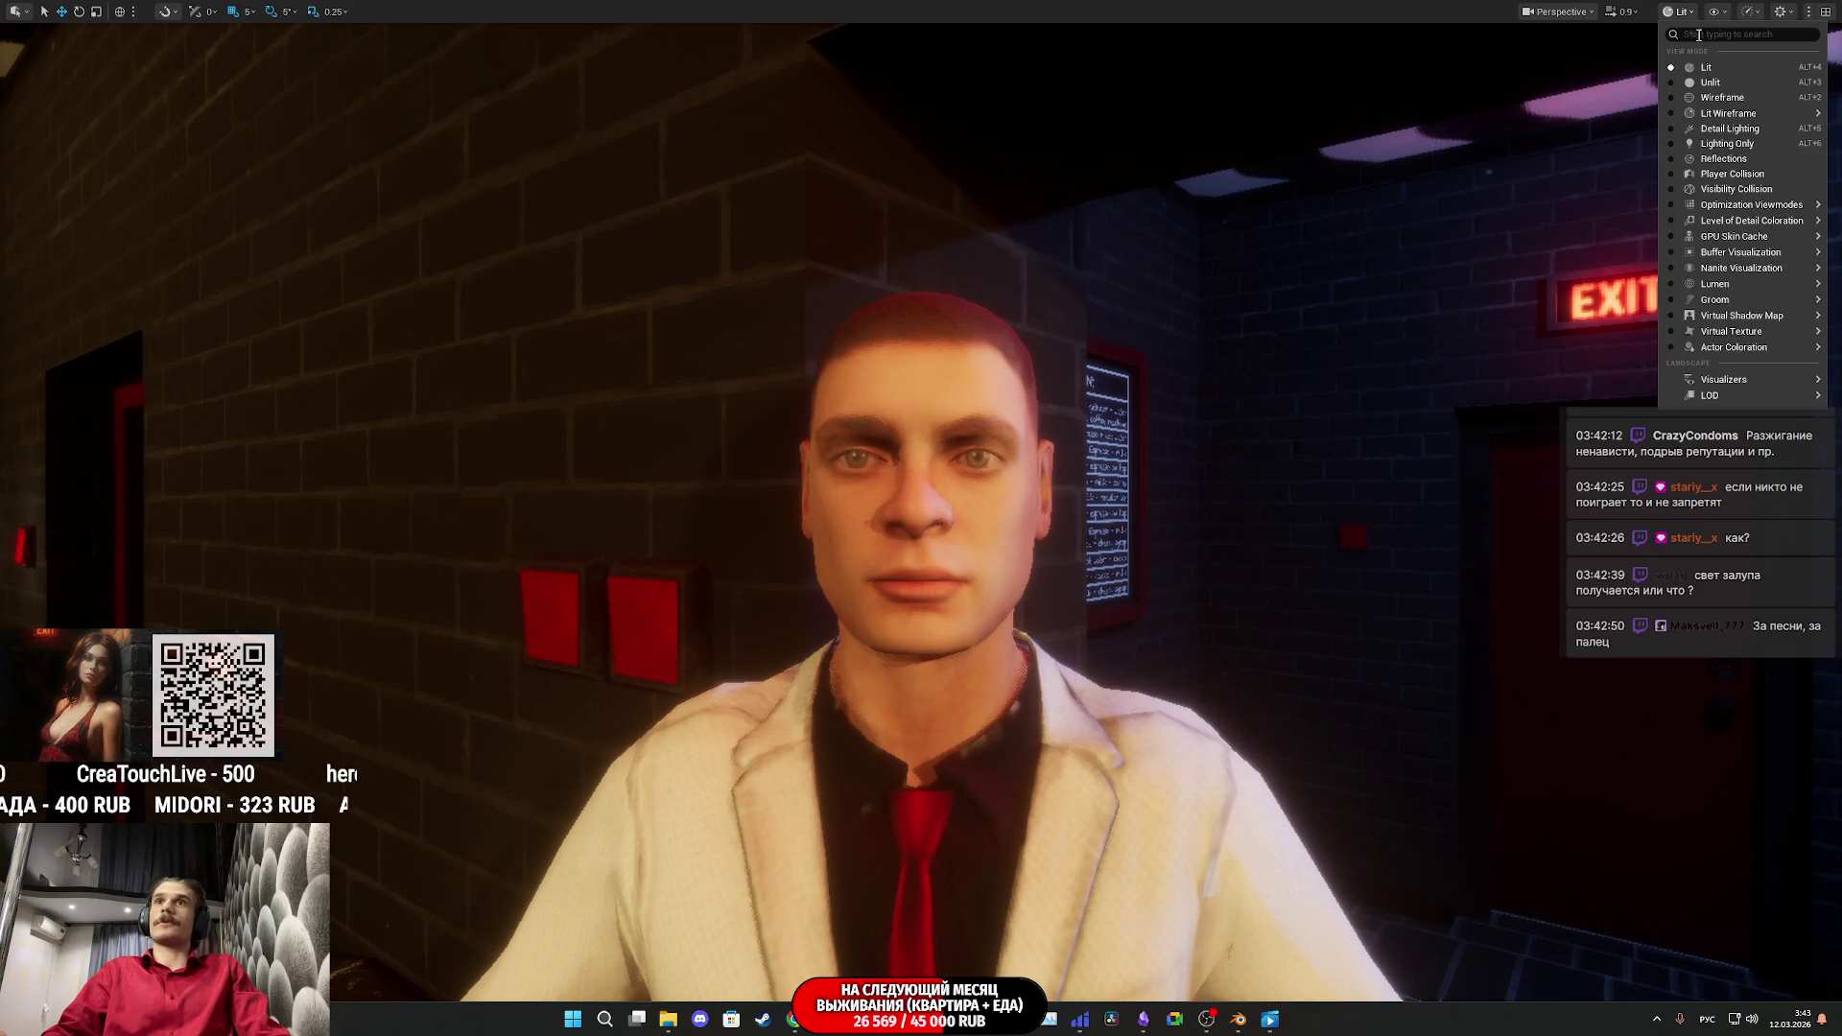
{"action": "left_click", "coordinate": [1716, 84]}
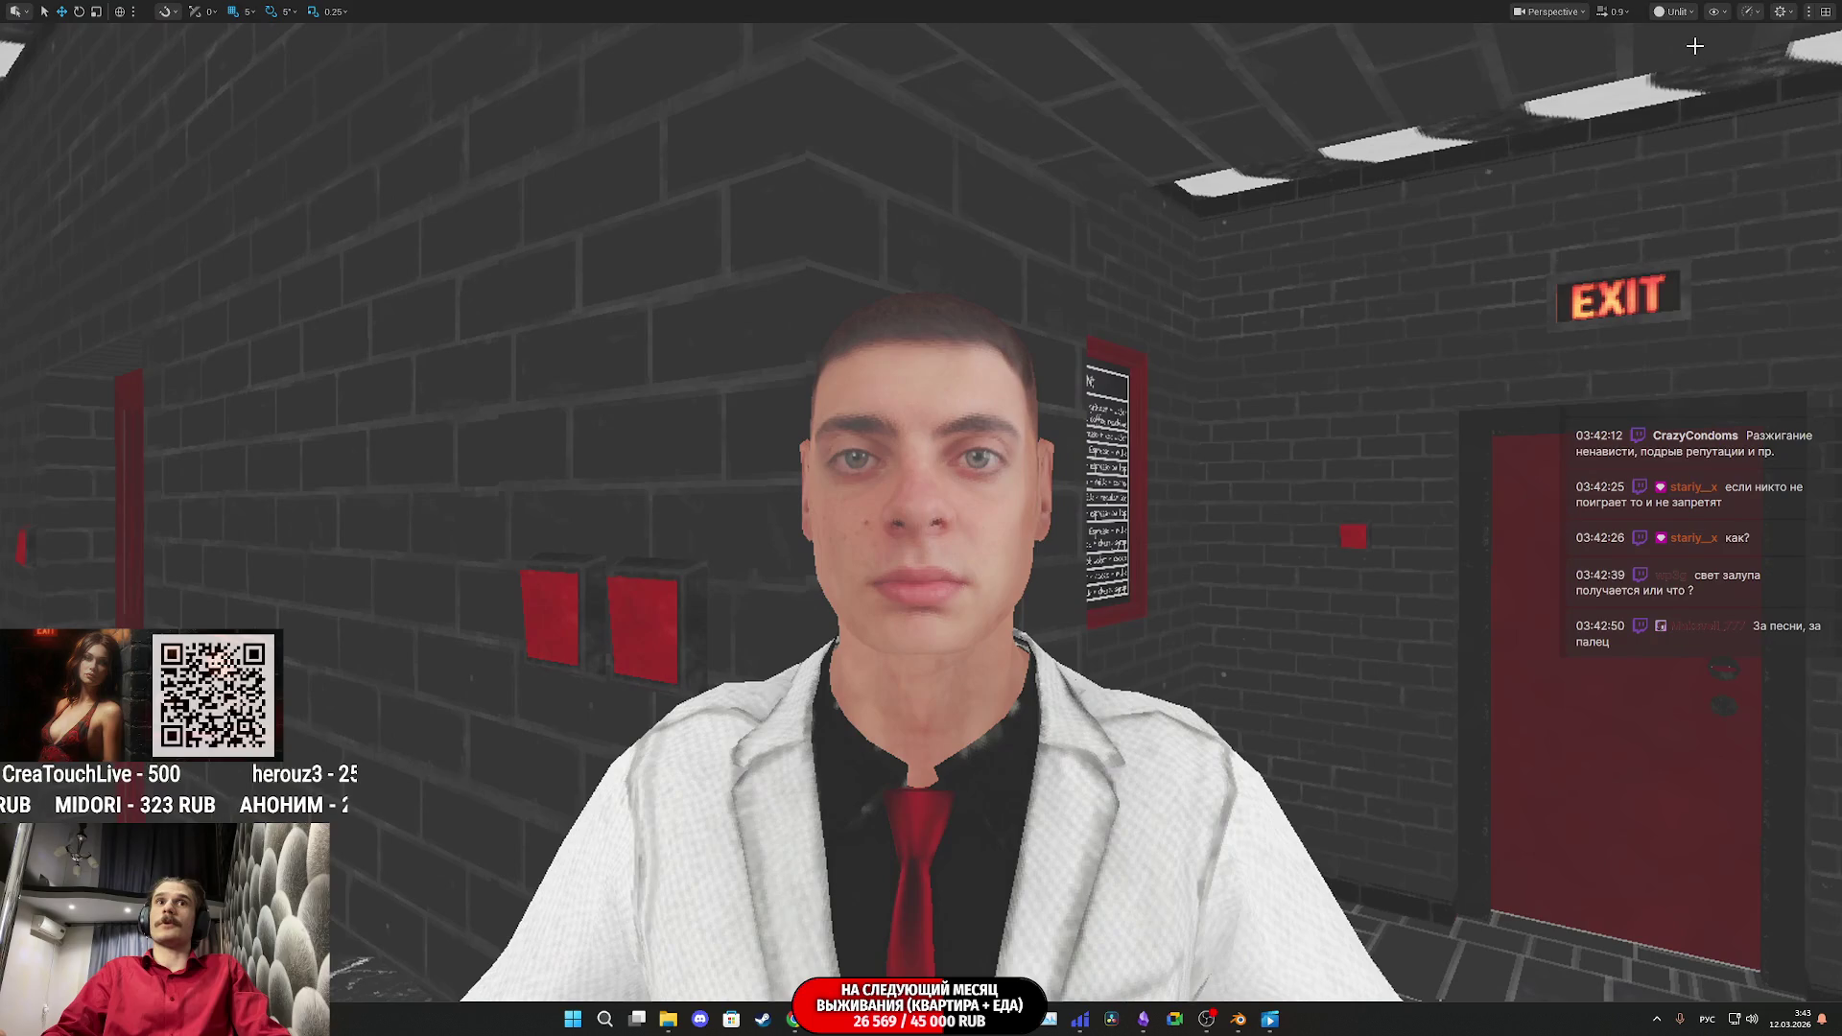
Step: Return the viewport to Lit, exit full-screen, and open the Body material
{"action": "left_click", "coordinate": [1673, 11]}
{"action": "left_click", "coordinate": [1709, 71]}
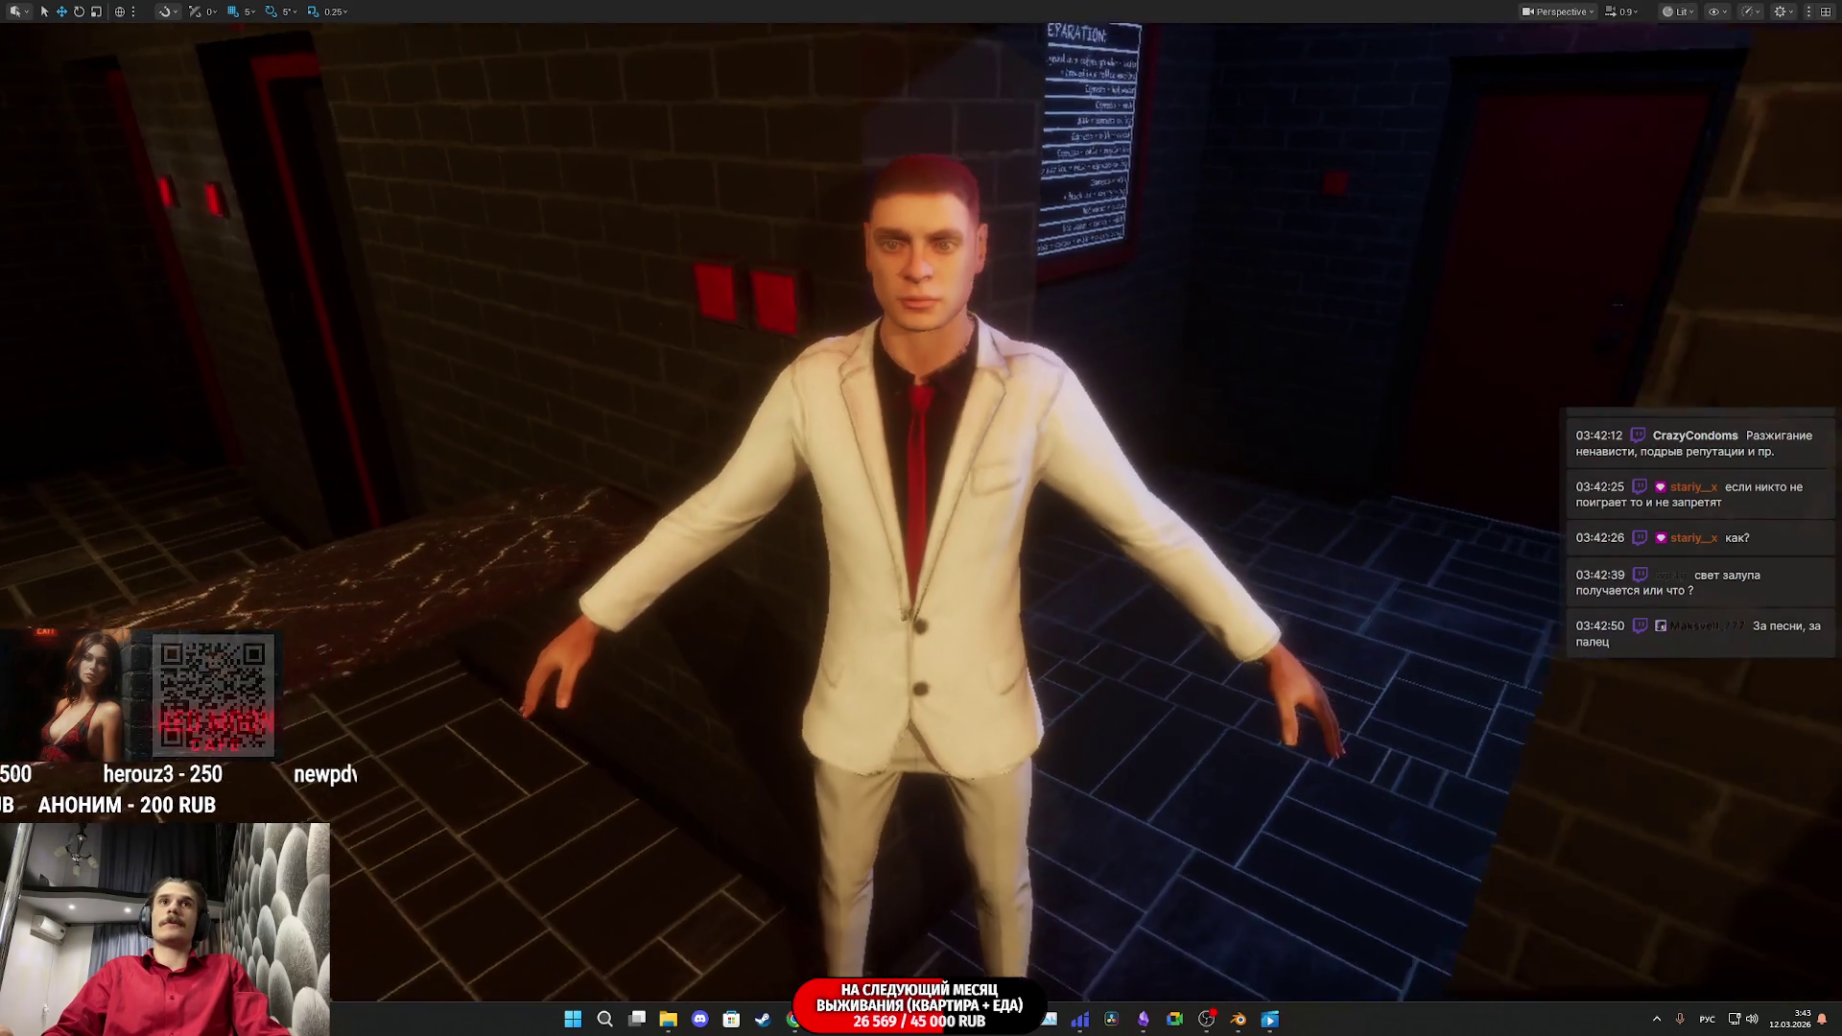
{"action": "key", "text": "F11"}
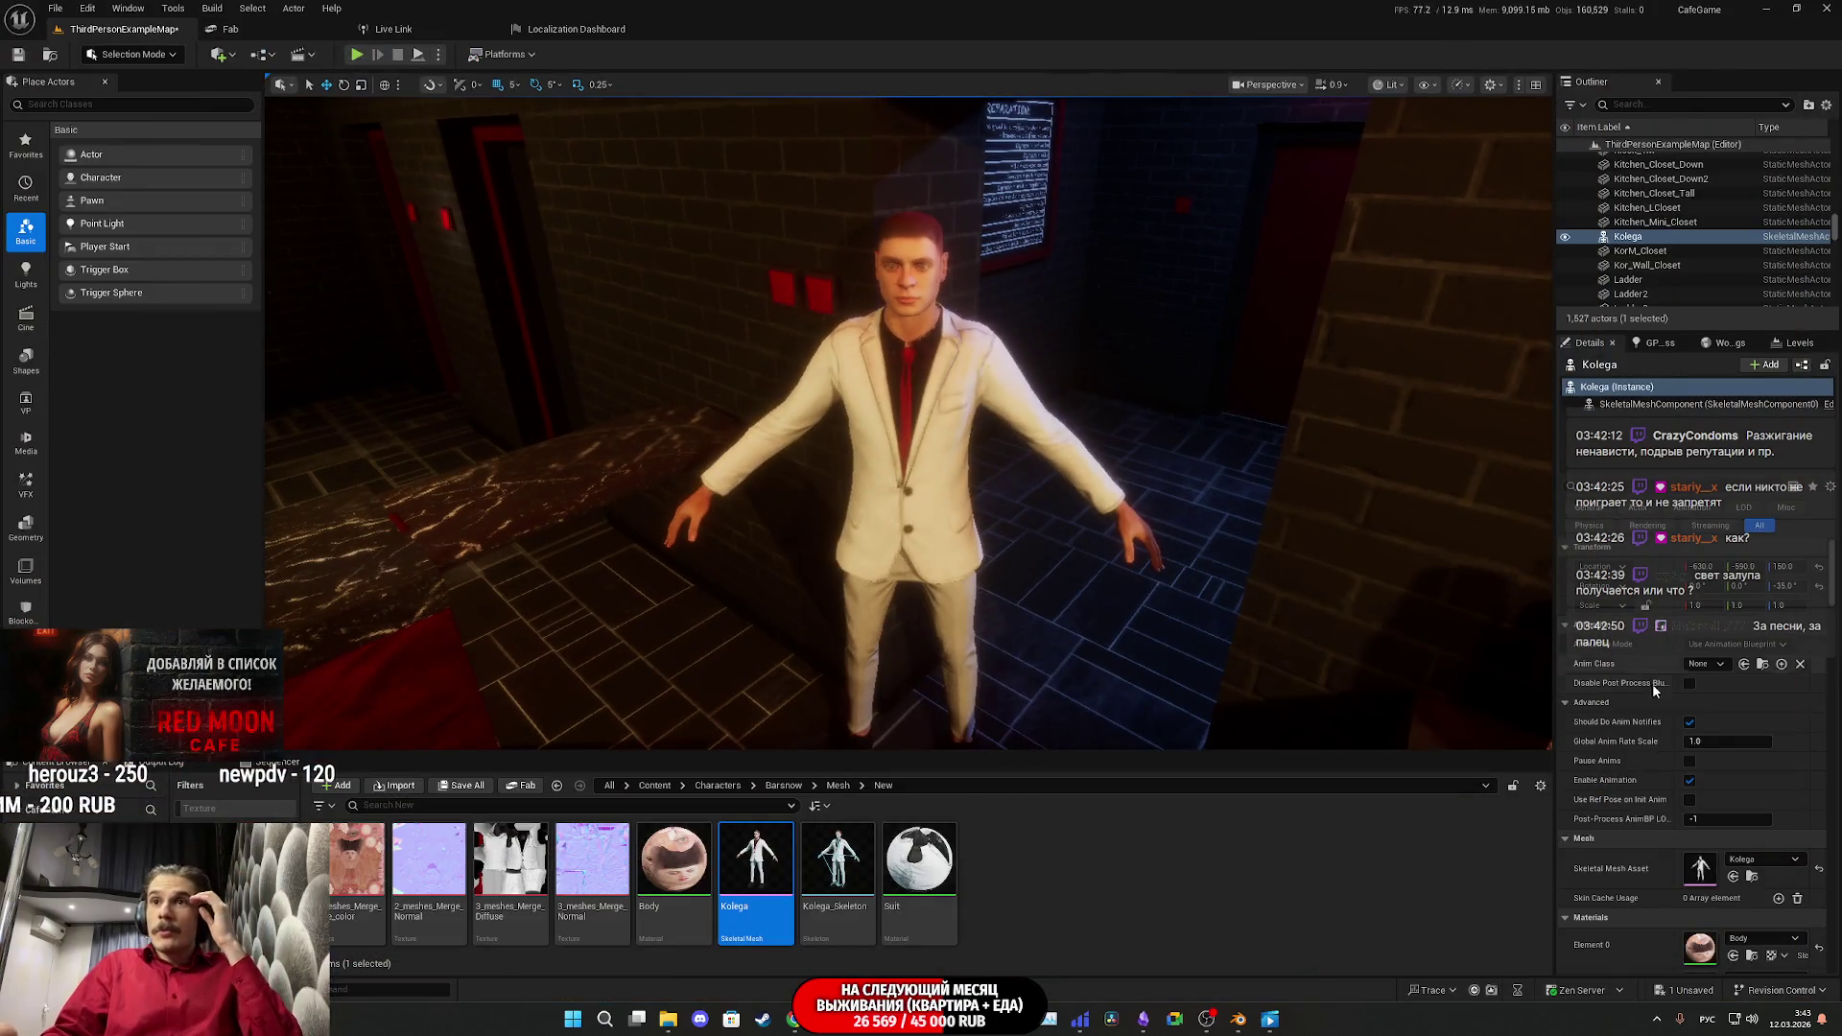
{"action": "double_click", "coordinate": [1699, 950]}
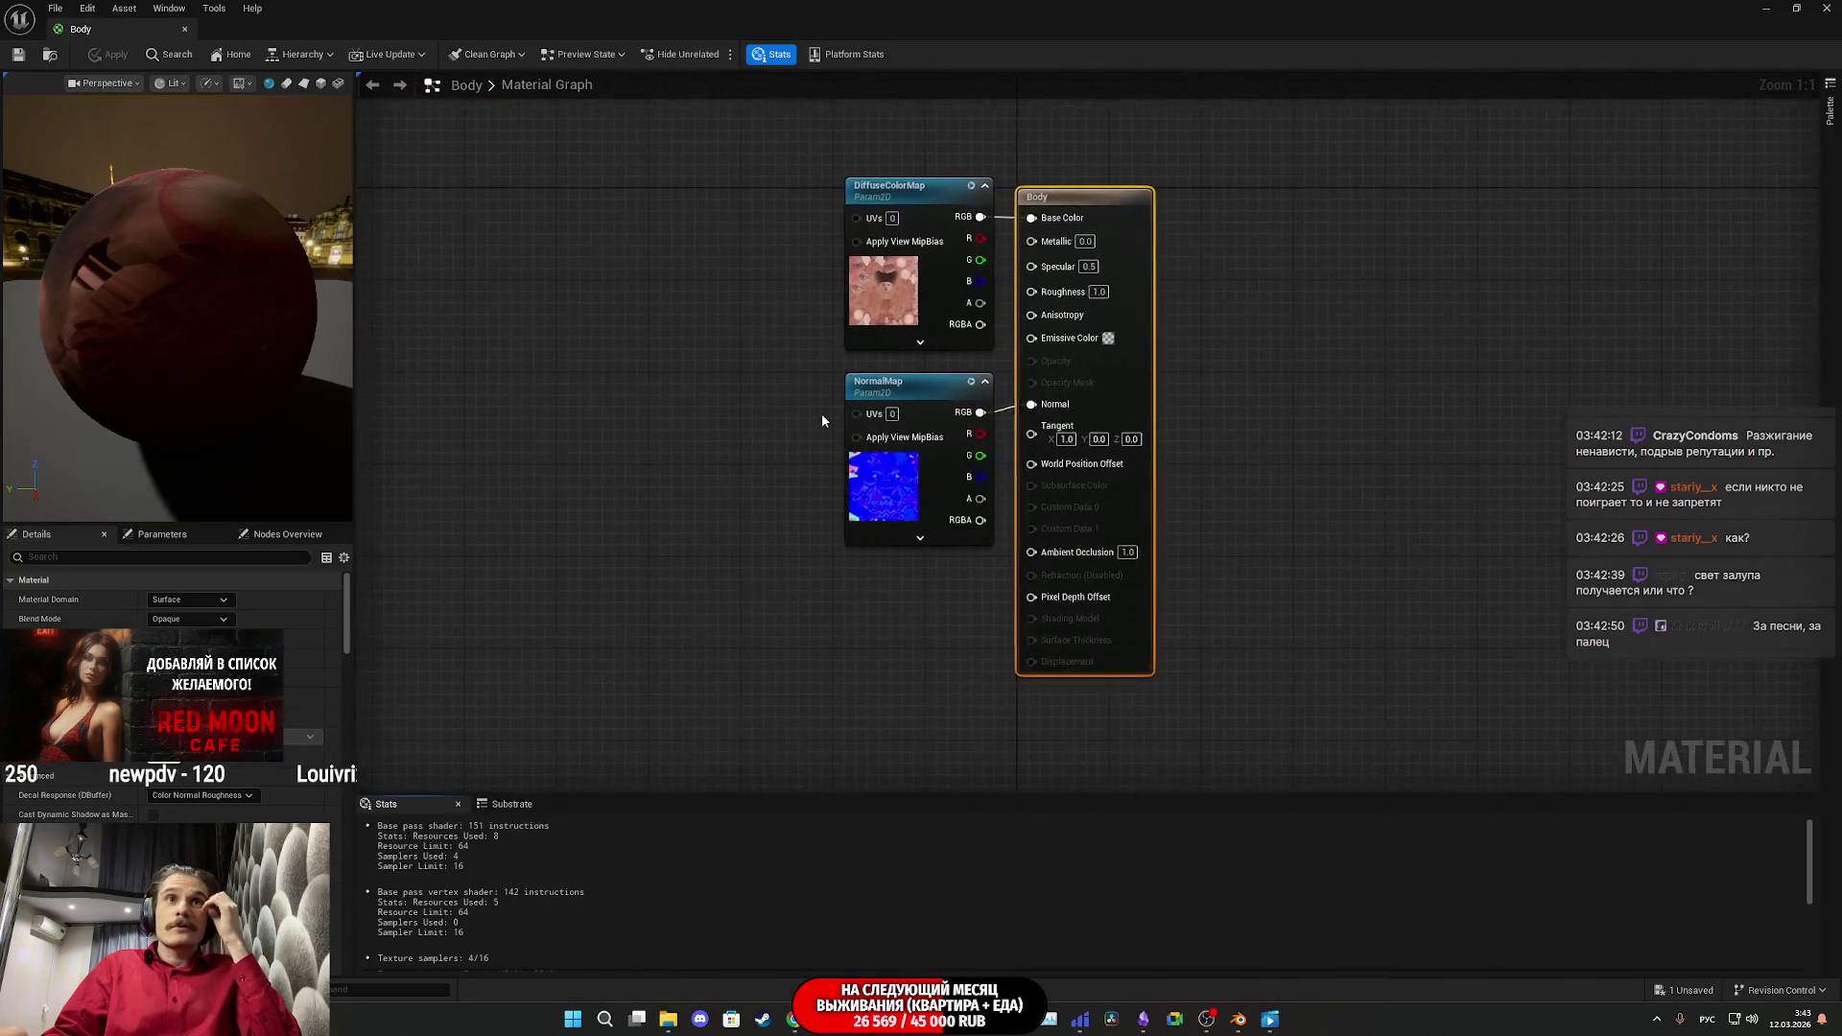
Step: Disconnect NormalMap from the Body material's Normal input, apply it, and return to full-screen Kolega
{"action": "left_click", "coordinate": [1032, 404], "text": "alt"}
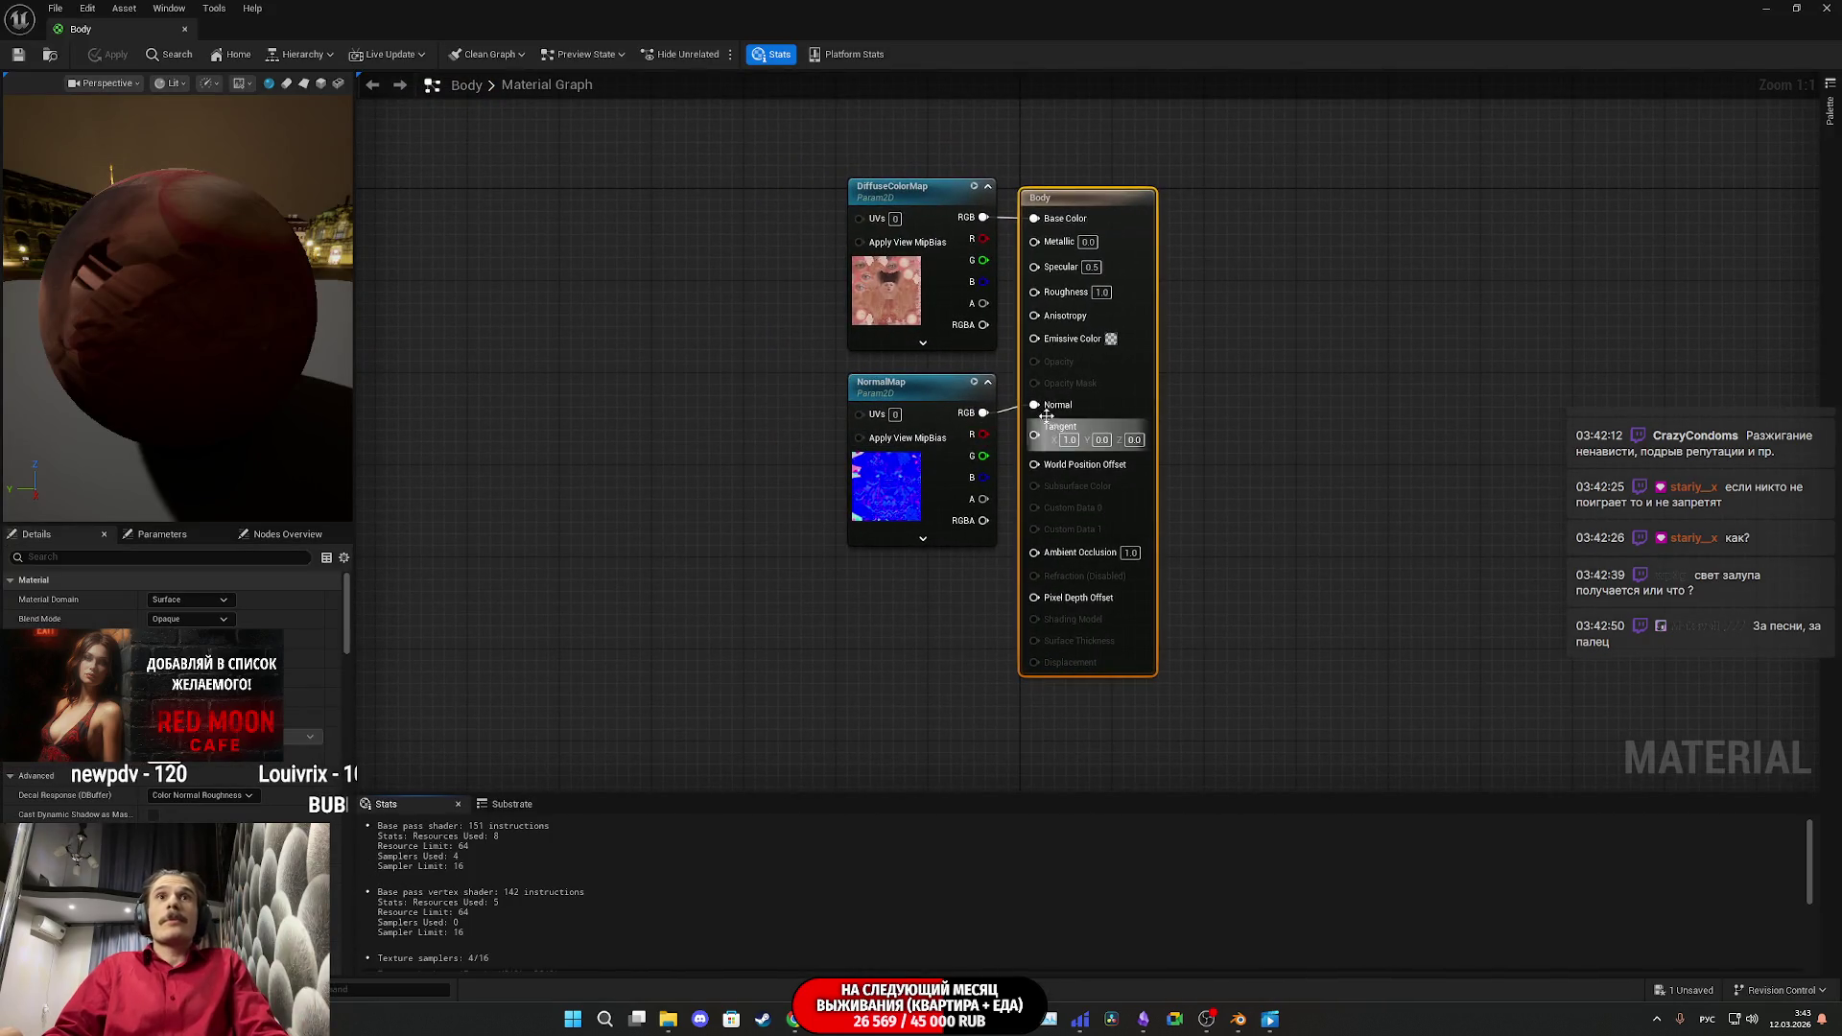
{"action": "left_click", "coordinate": [21, 54]}
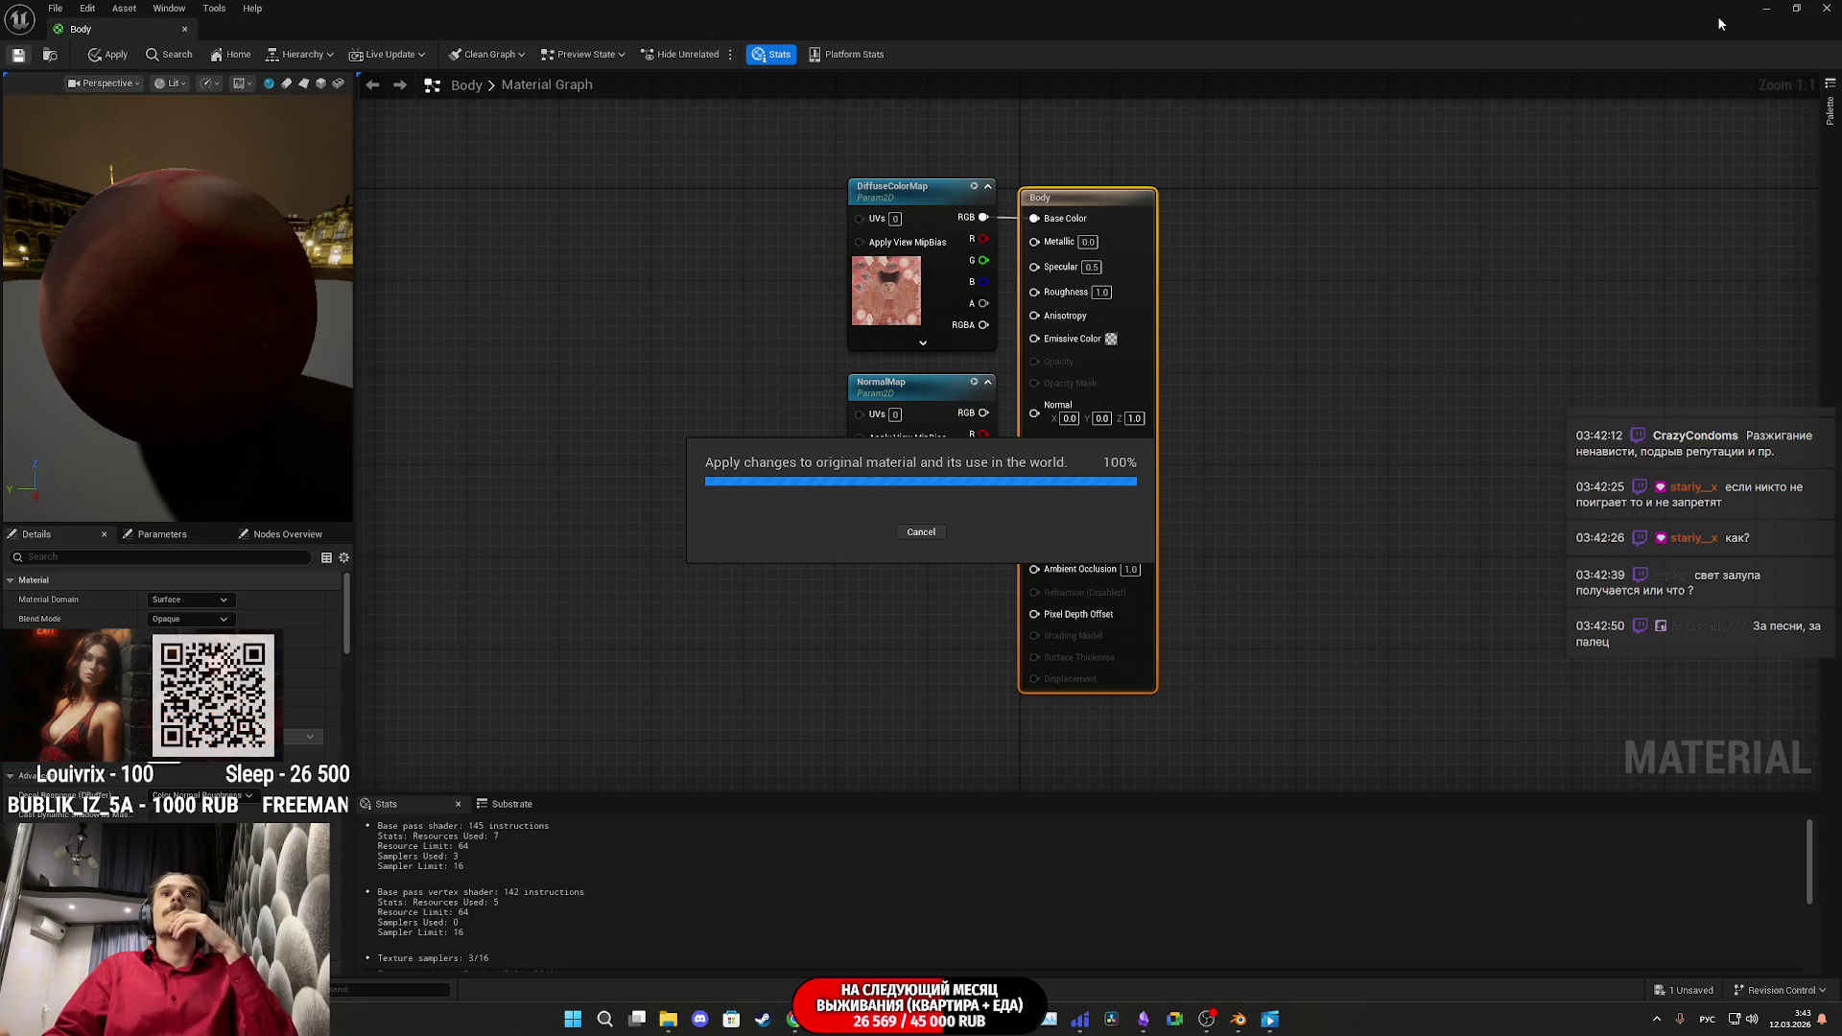
{"action": "left_click", "coordinate": [1765, 8]}
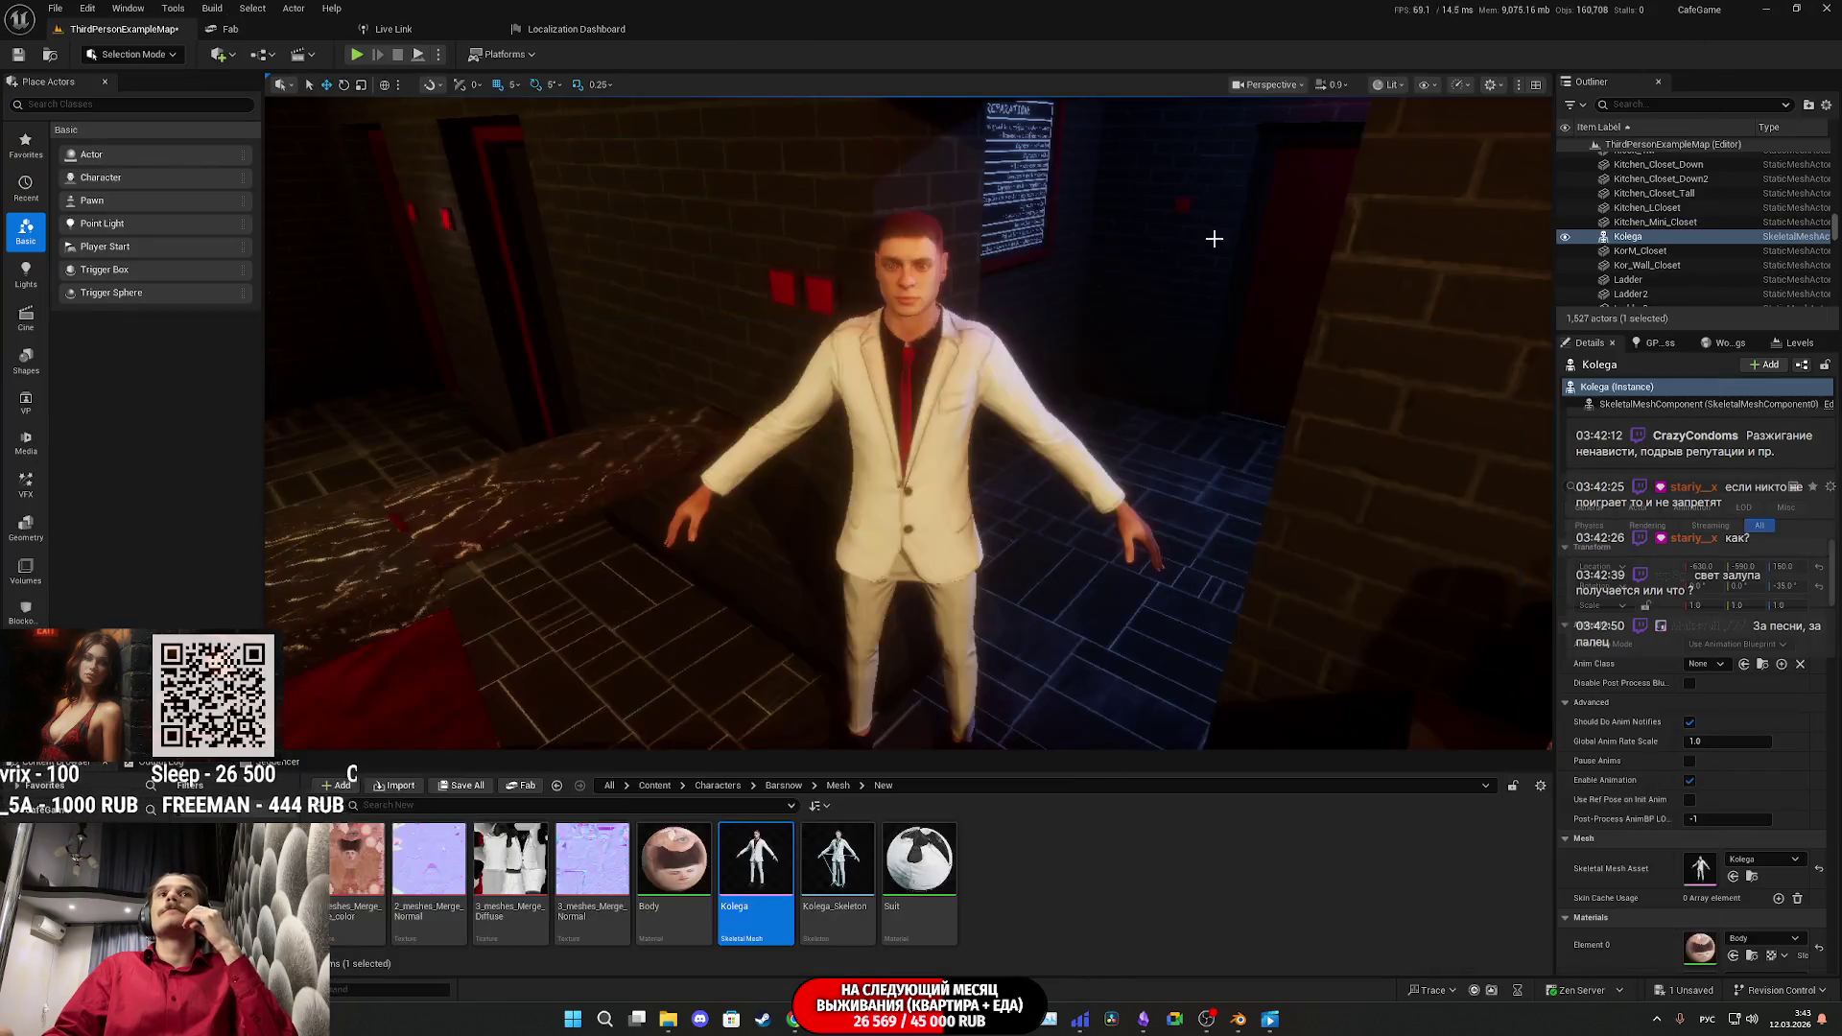
{"action": "key", "text": "F11"}
{"action": "scroll", "coordinate": [1102, 276], "scroll_direction": "up", "scroll_amount": 5}
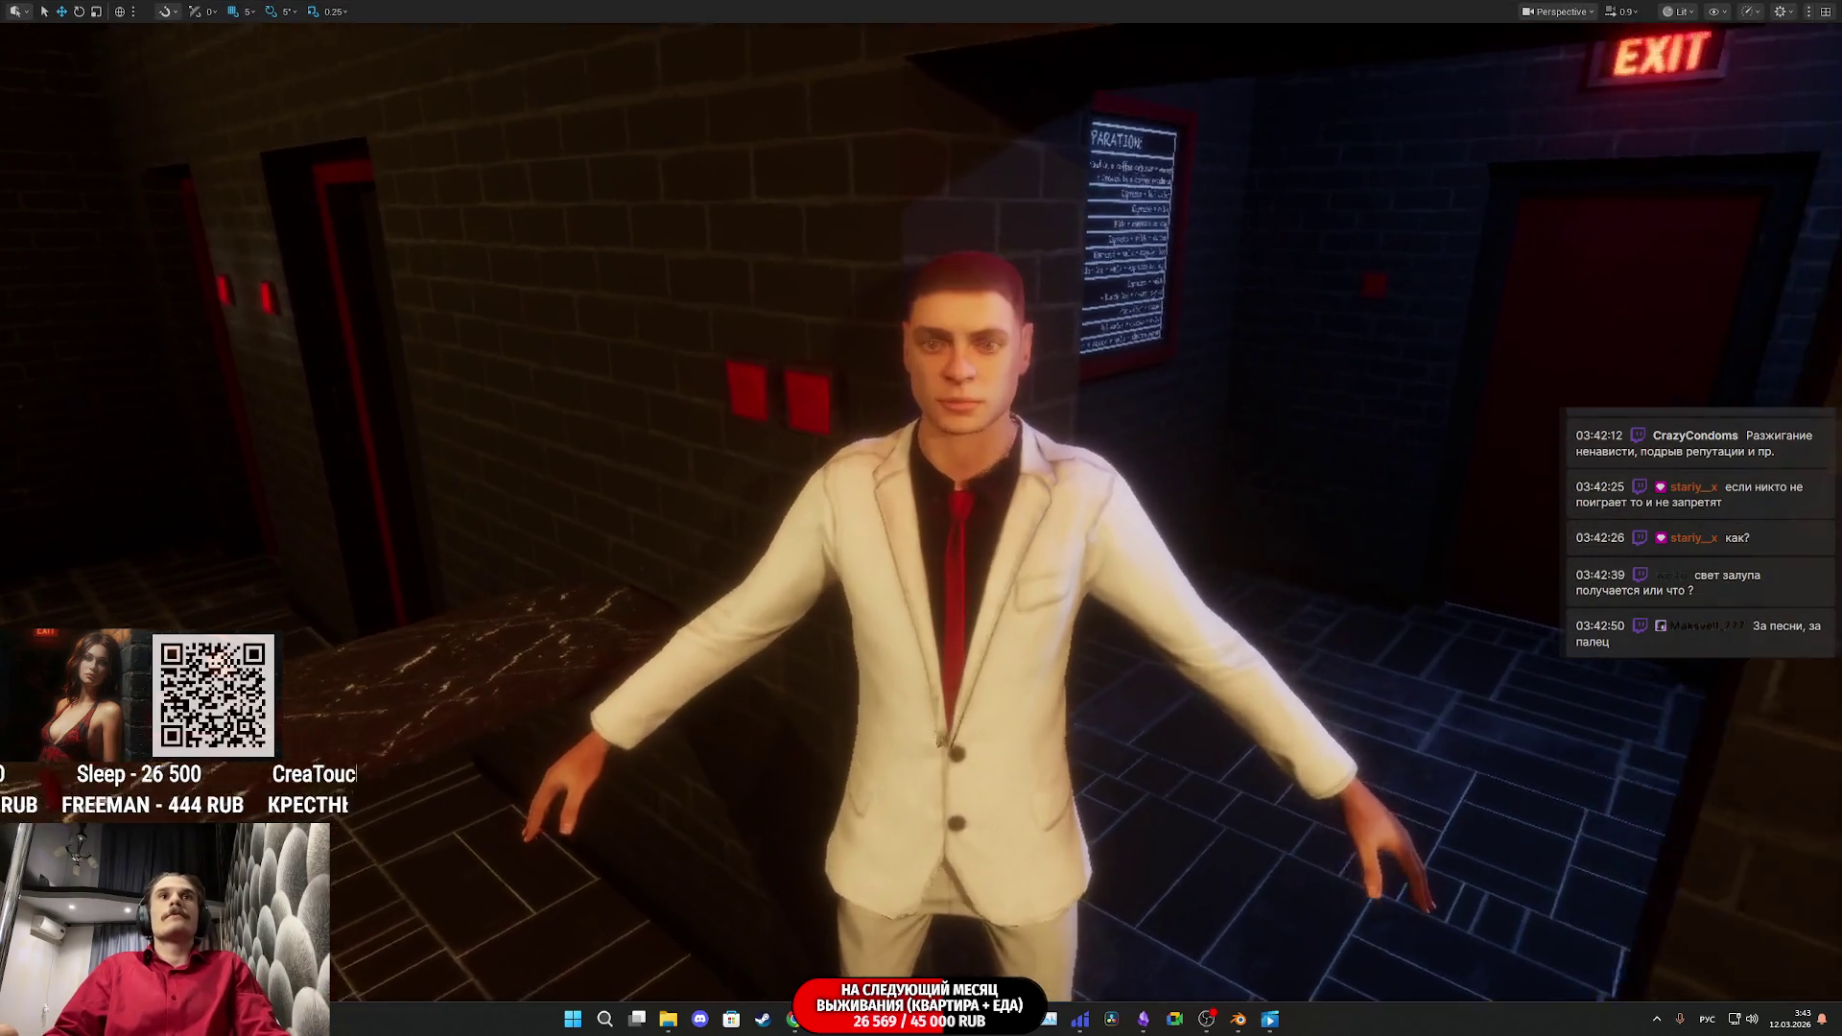
{"action": "scroll", "coordinate": [920, 518], "scroll_direction": "up", "scroll_amount": 3}
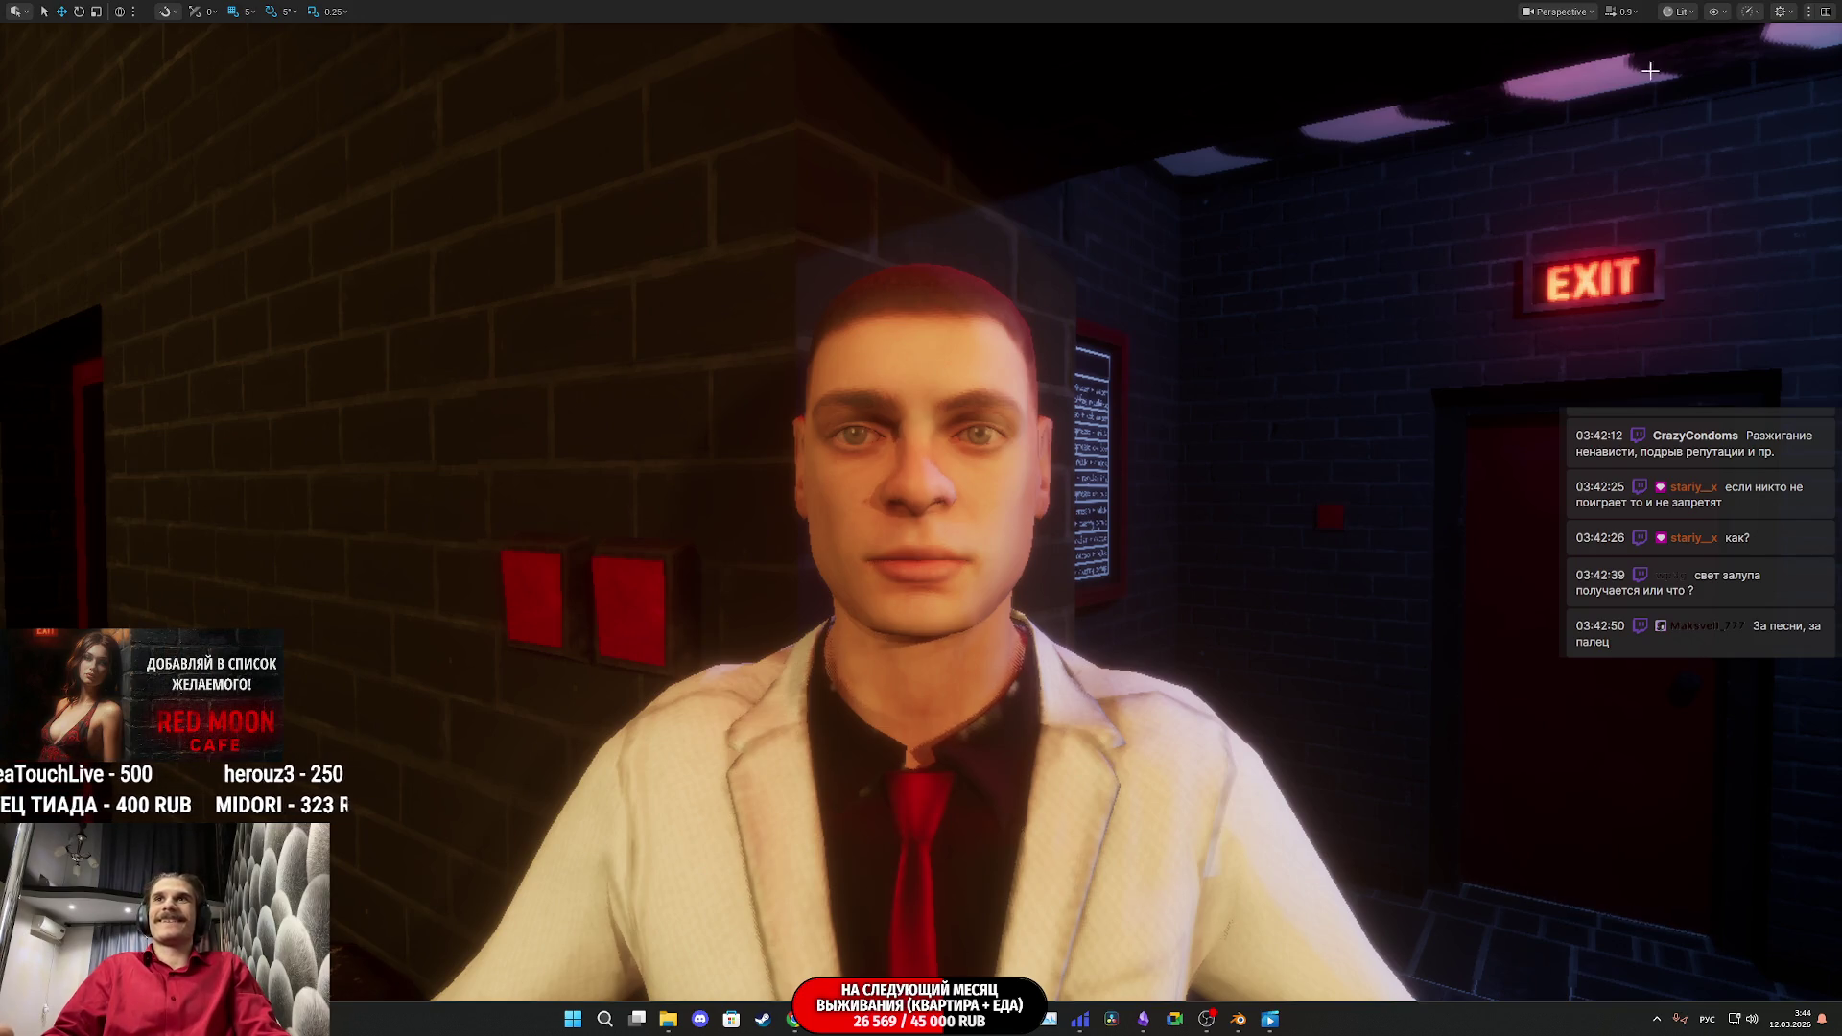
Step: Switch the viewport to Unlit and back to Lit to compare Kolega's face
{"action": "left_click", "coordinate": [1684, 13]}
{"action": "left_click", "coordinate": [1716, 85]}
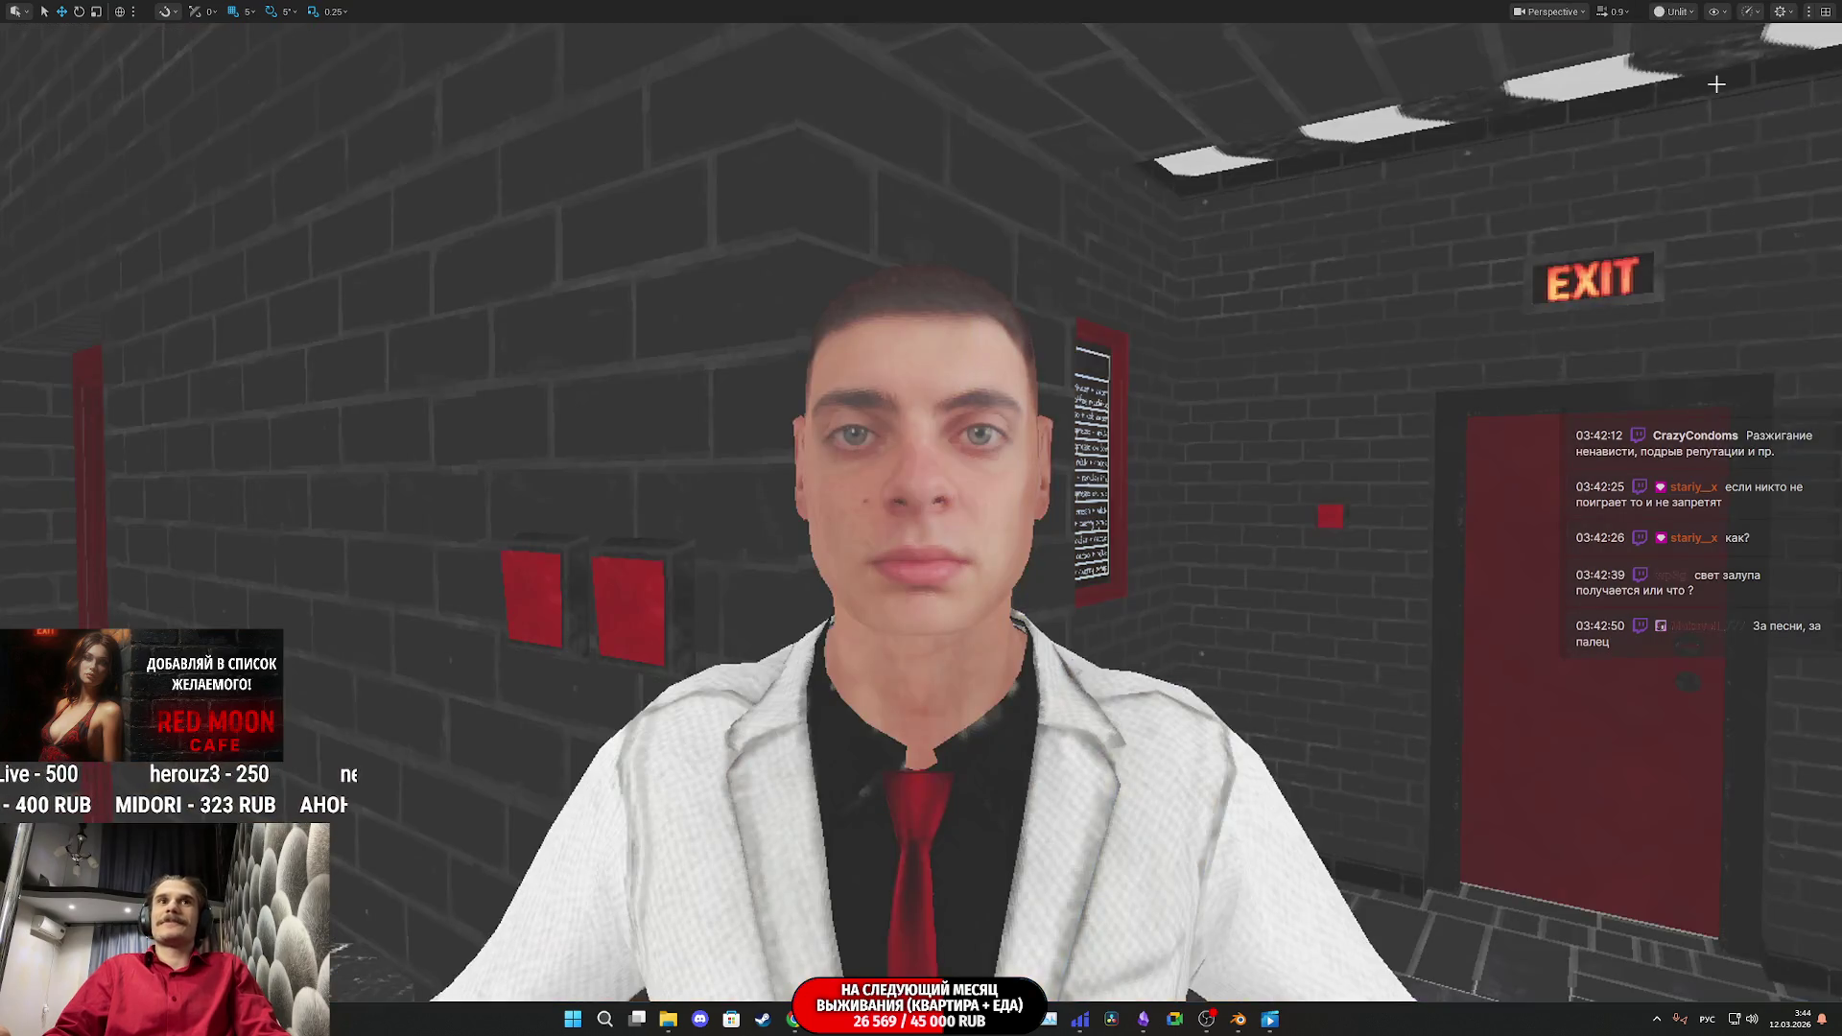
{"action": "left_click", "coordinate": [1678, 12]}
{"action": "left_click", "coordinate": [1705, 68]}
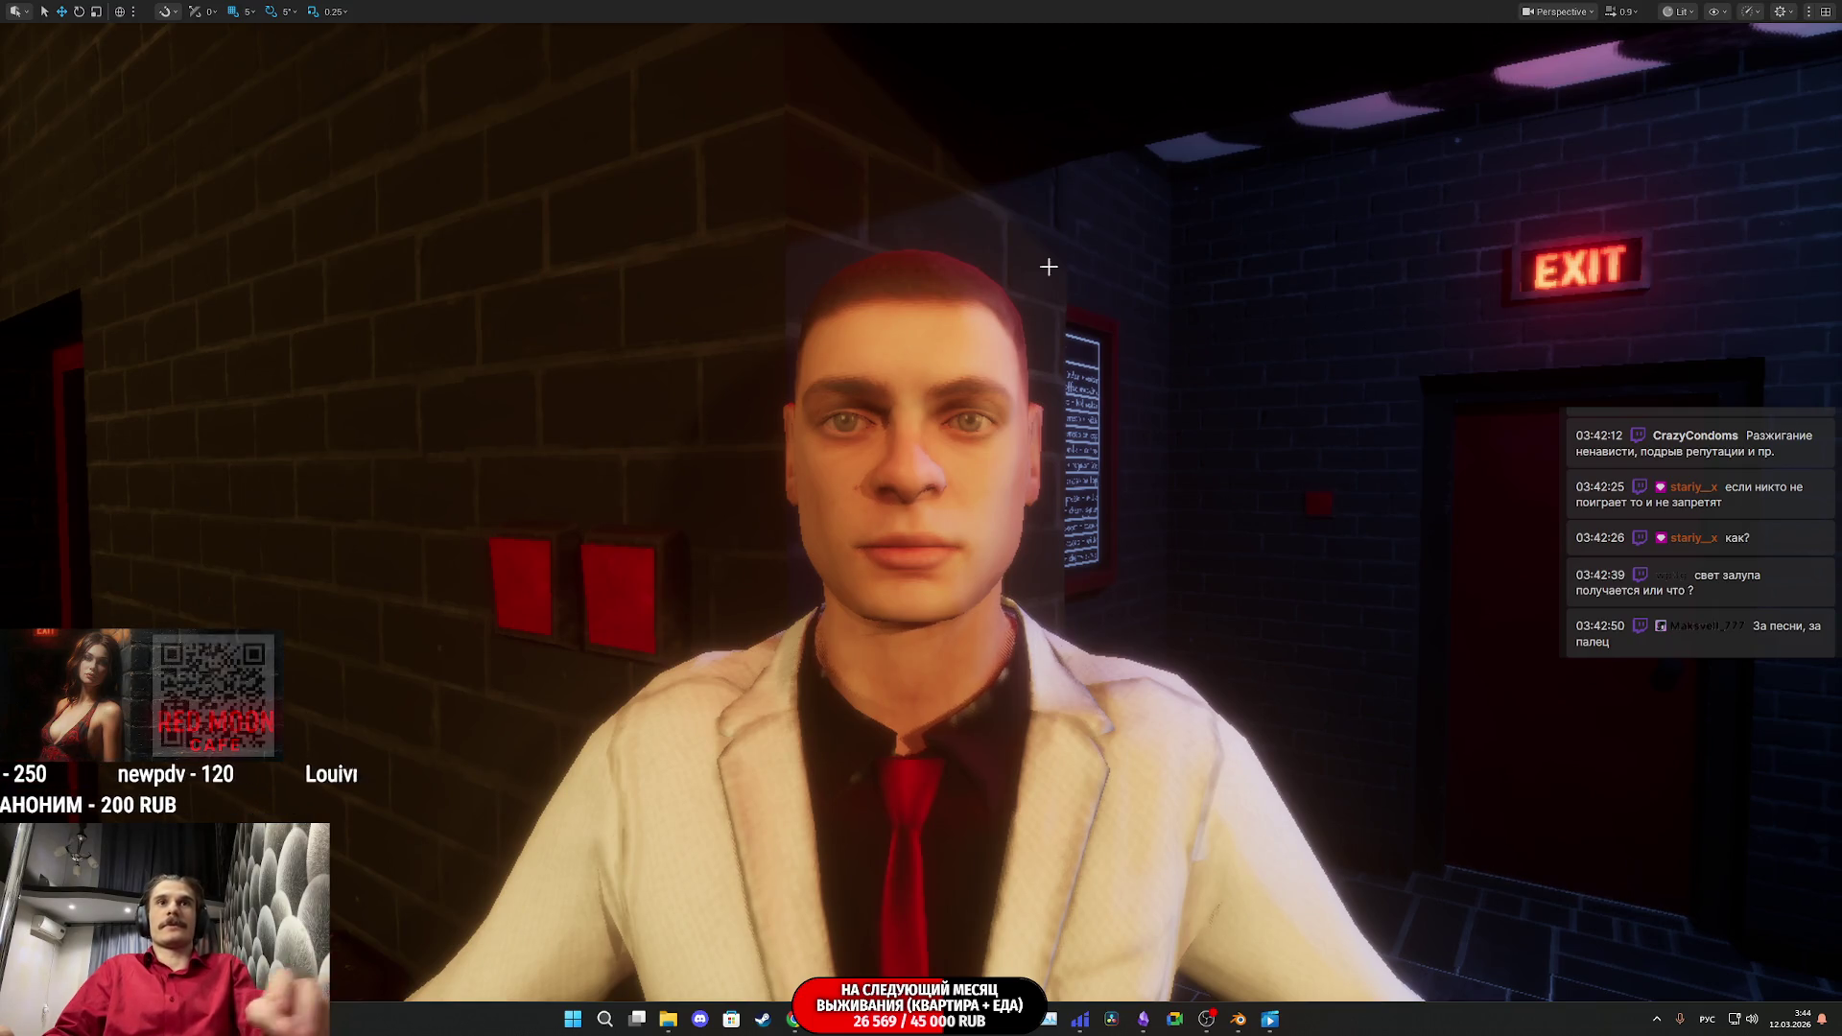
Step: Capture a region screenshot of Kolega's face and shoulders, then restore the full editor layout
{"action": "key", "text": "super+shift+s"}
{"action": "mouse_move", "coordinate": [408, 185]}
{"action": "left_mouse_down"}
{"action": "mouse_move", "coordinate": [1080, 577]}
{"action": "mouse_move", "coordinate": [1361, 918]}
{"action": "left_mouse_up"}
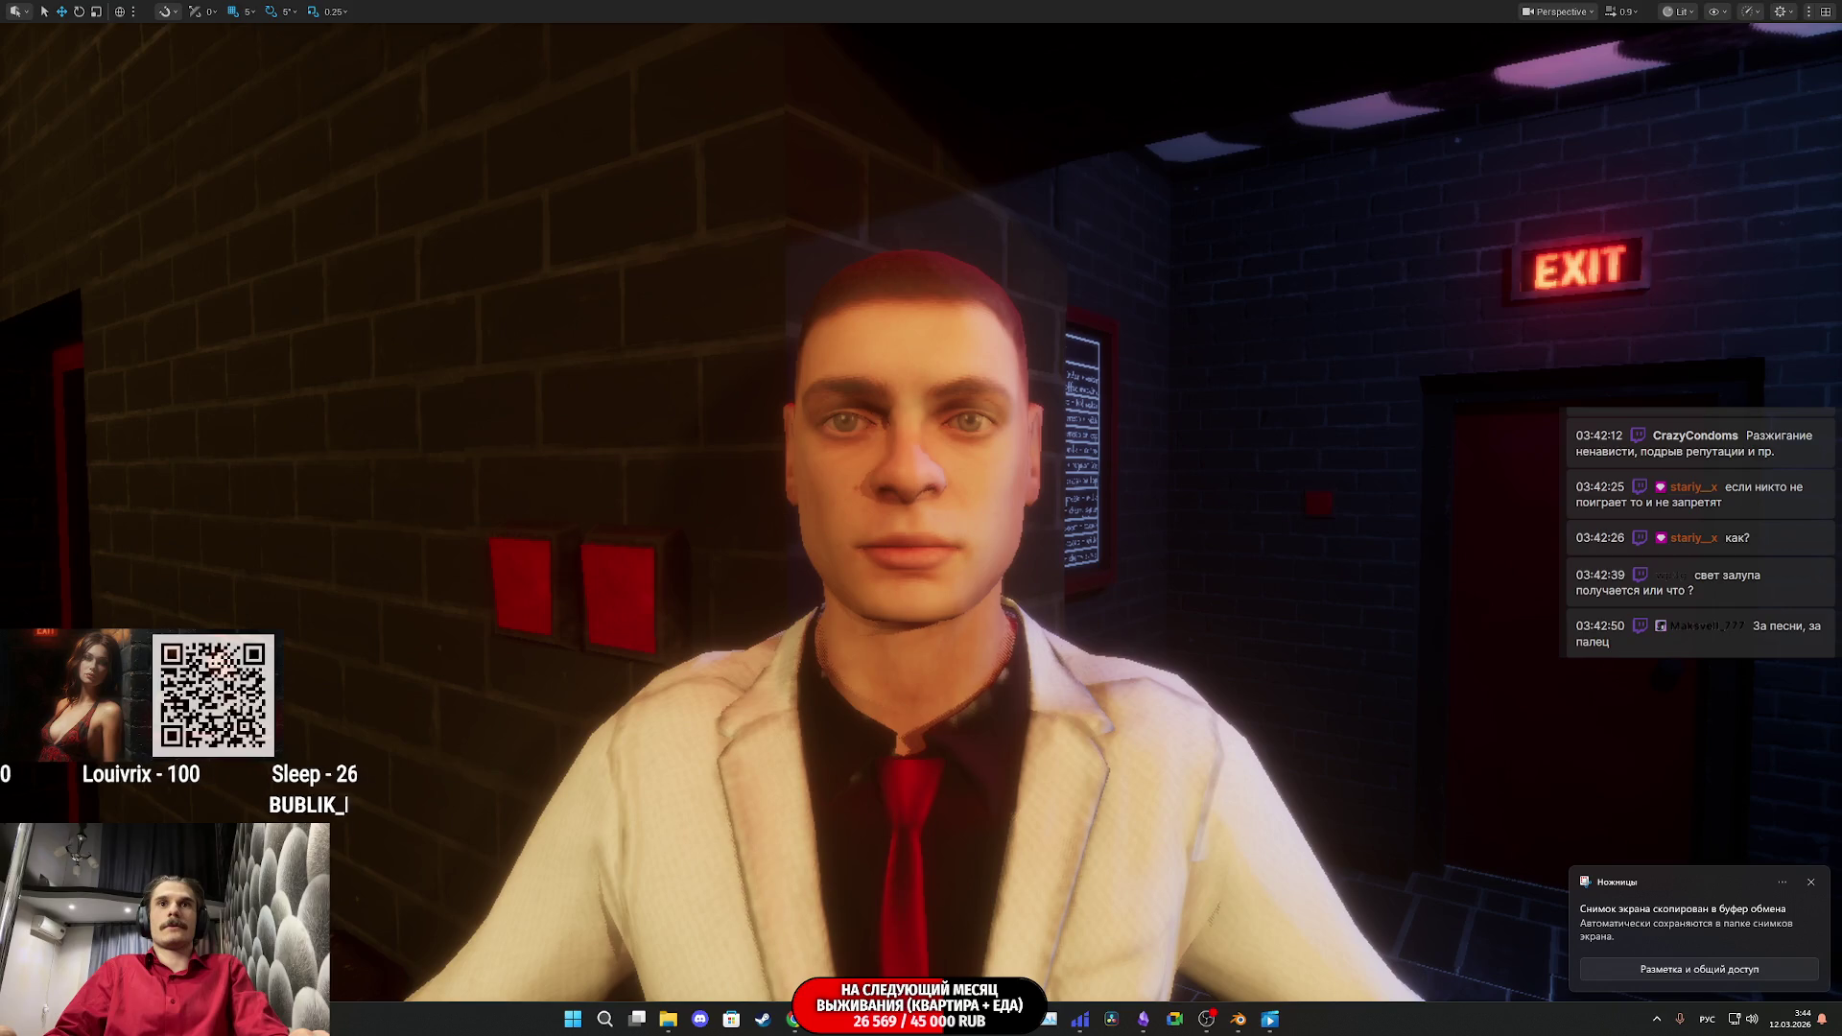
{"action": "right_click", "coordinate": [1179, 721]}
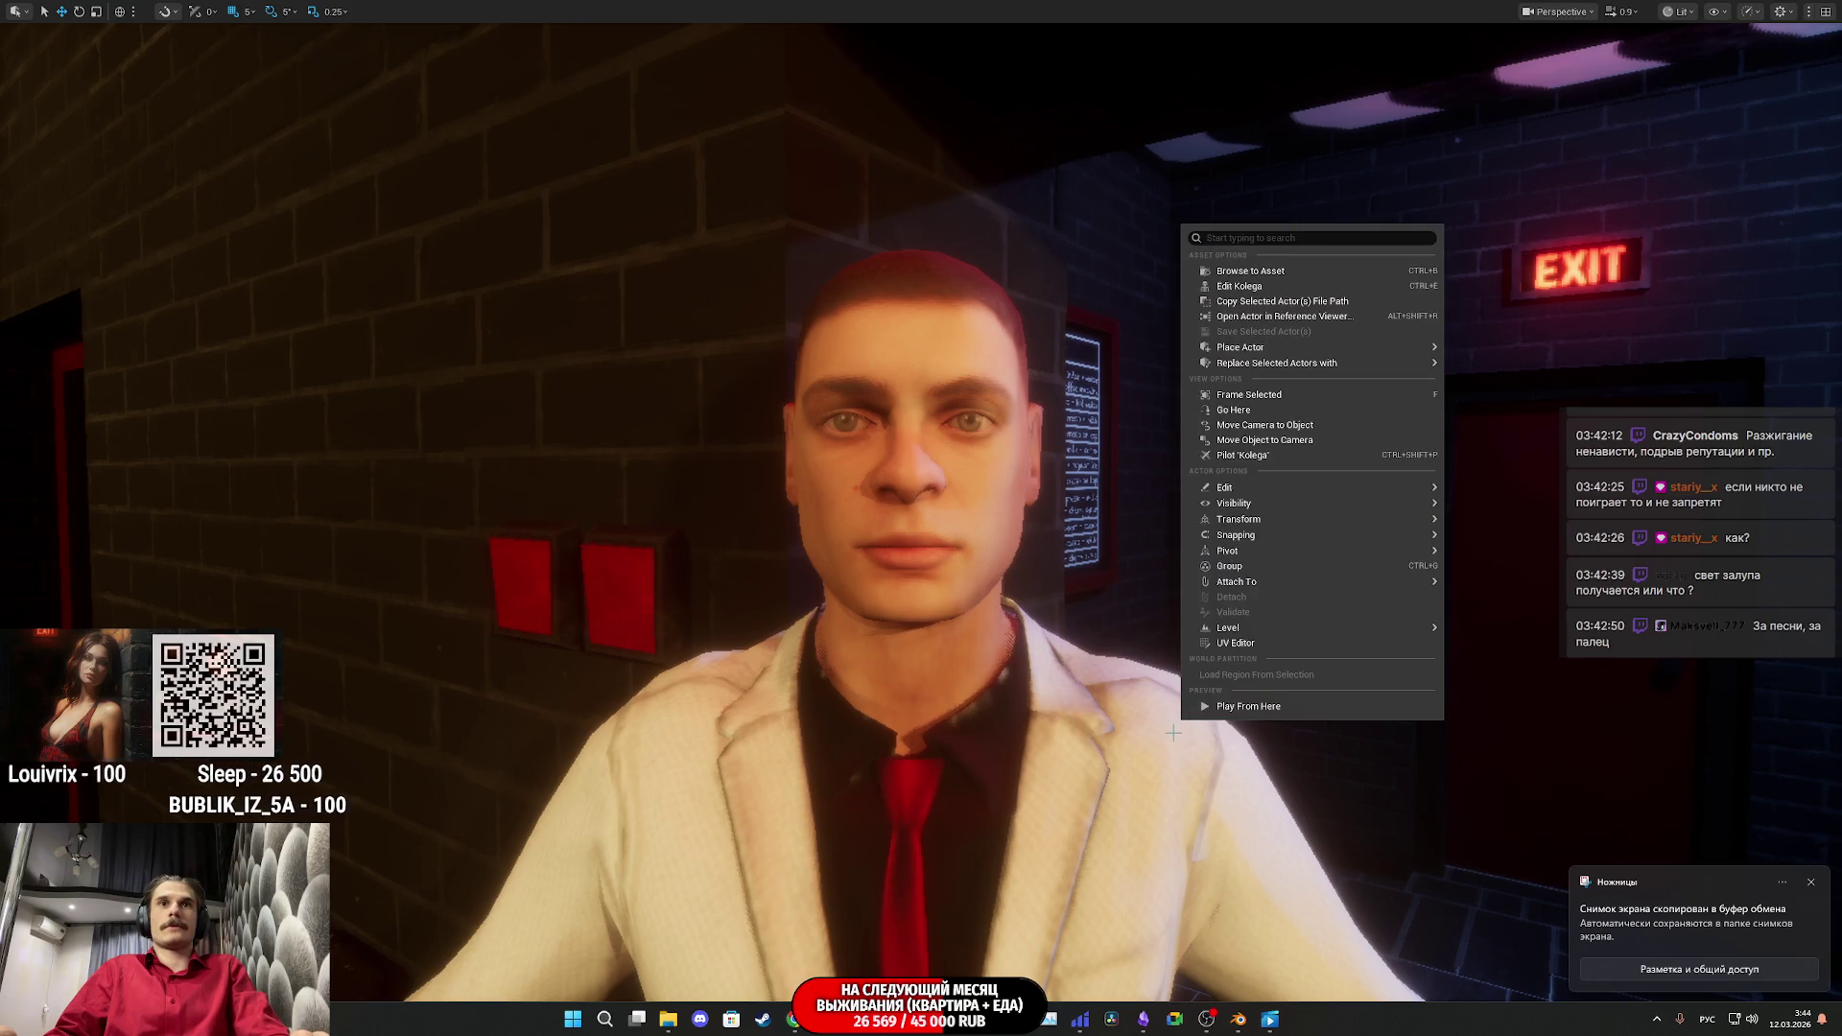
{"action": "left_click", "coordinate": [1109, 566]}
{"action": "key", "text": "F11"}
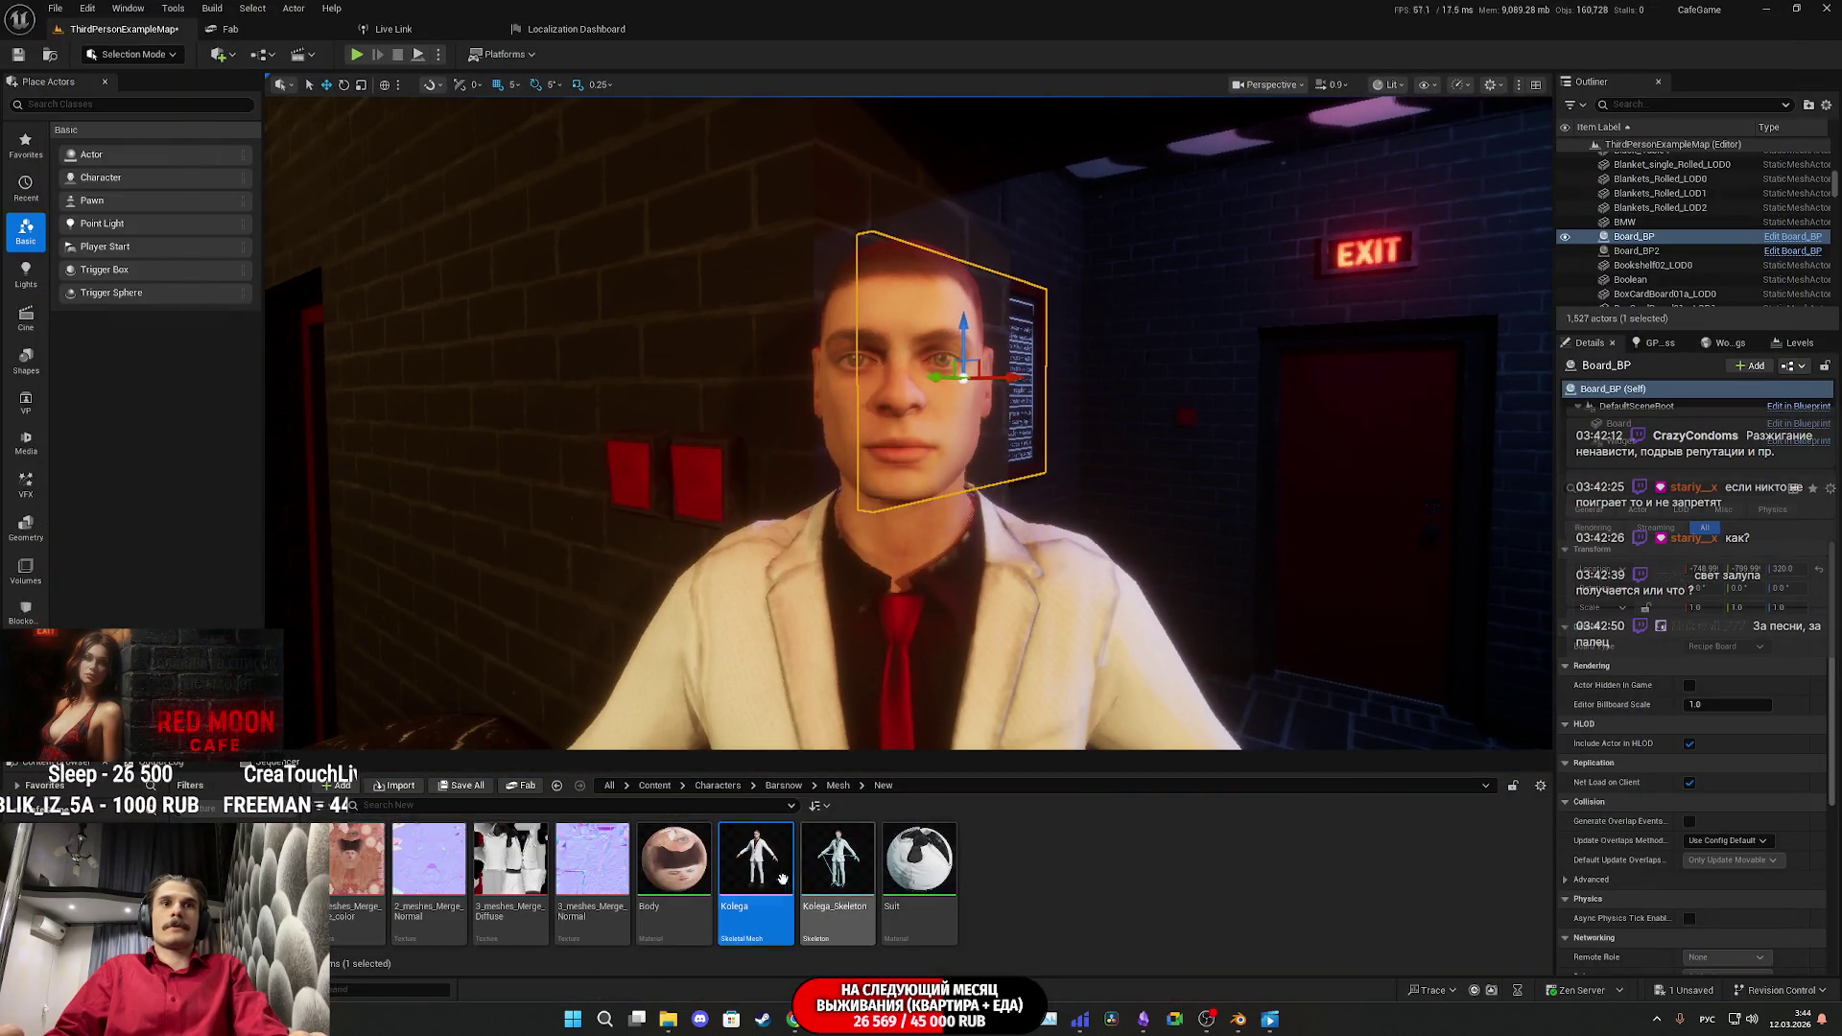
Step: Reconnect NormalMap RGB to the Body material's Normal input, save, and close the Material Editor
{"action": "double_click", "coordinate": [683, 877]}
{"action": "left_click_drag", "start_coordinate": [982, 414], "coordinate": [1034, 404]}
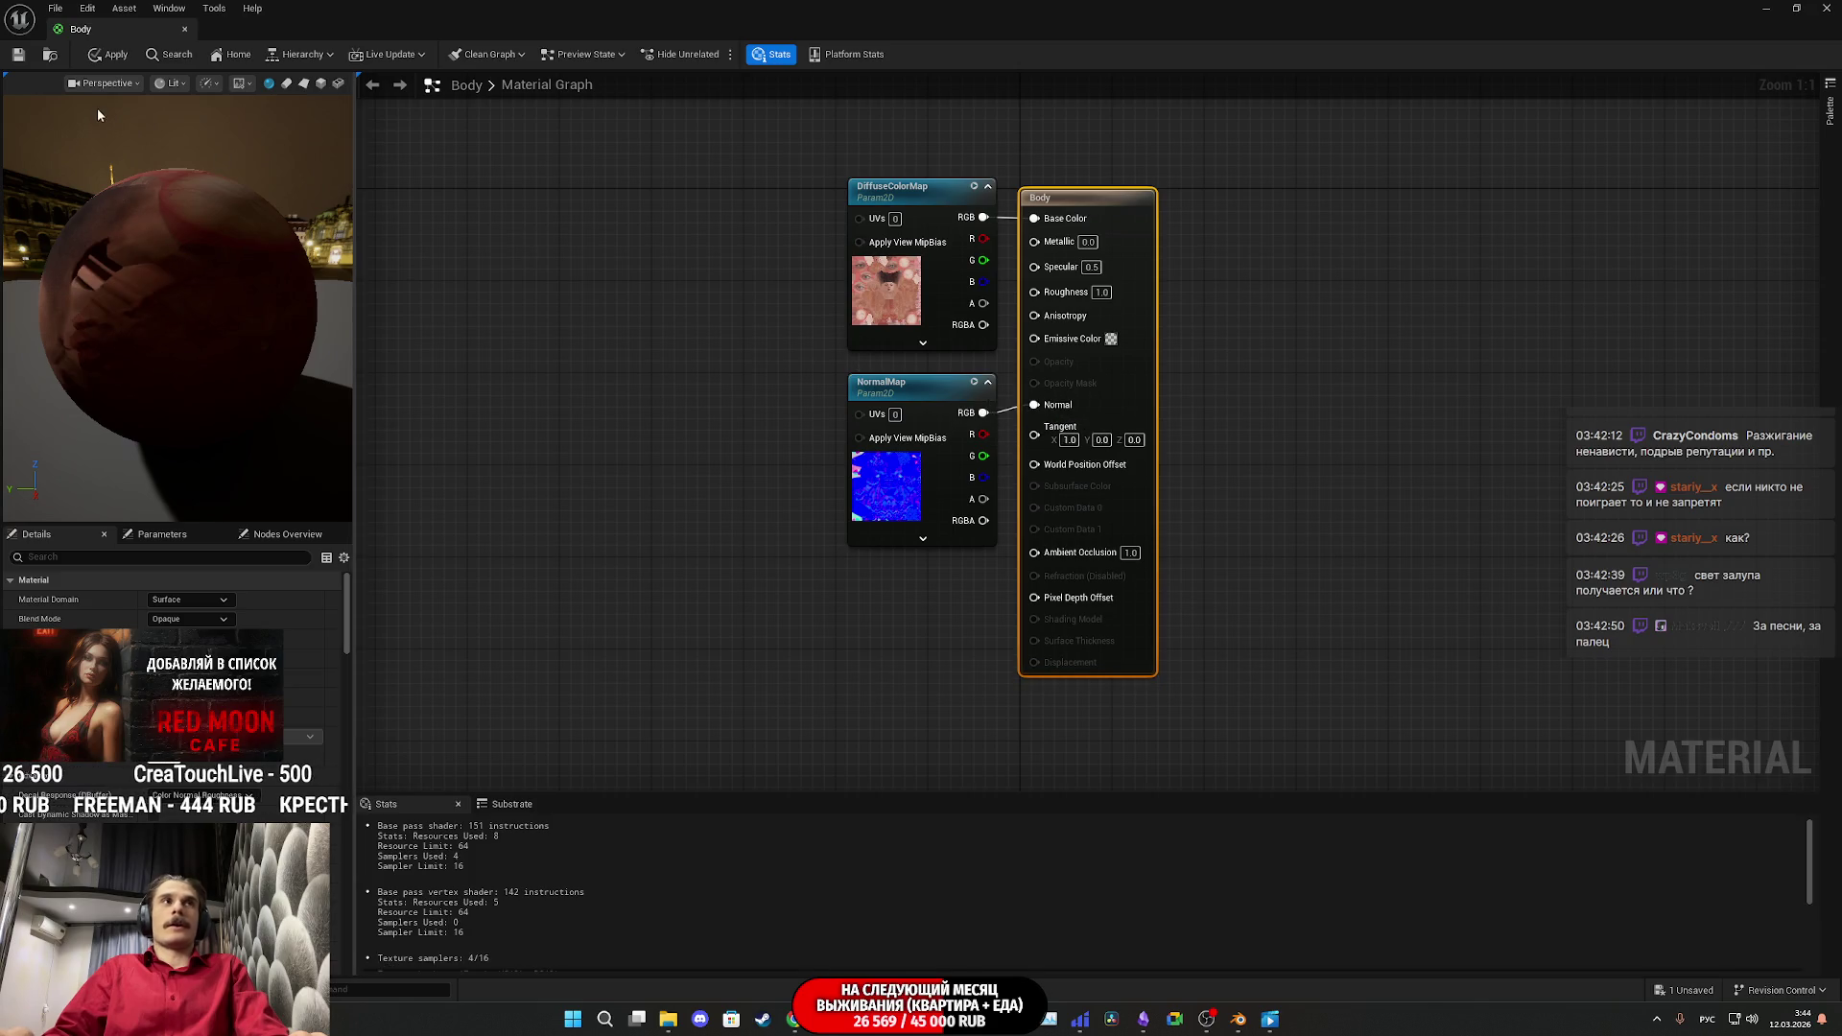
{"action": "left_click", "coordinate": [21, 55]}
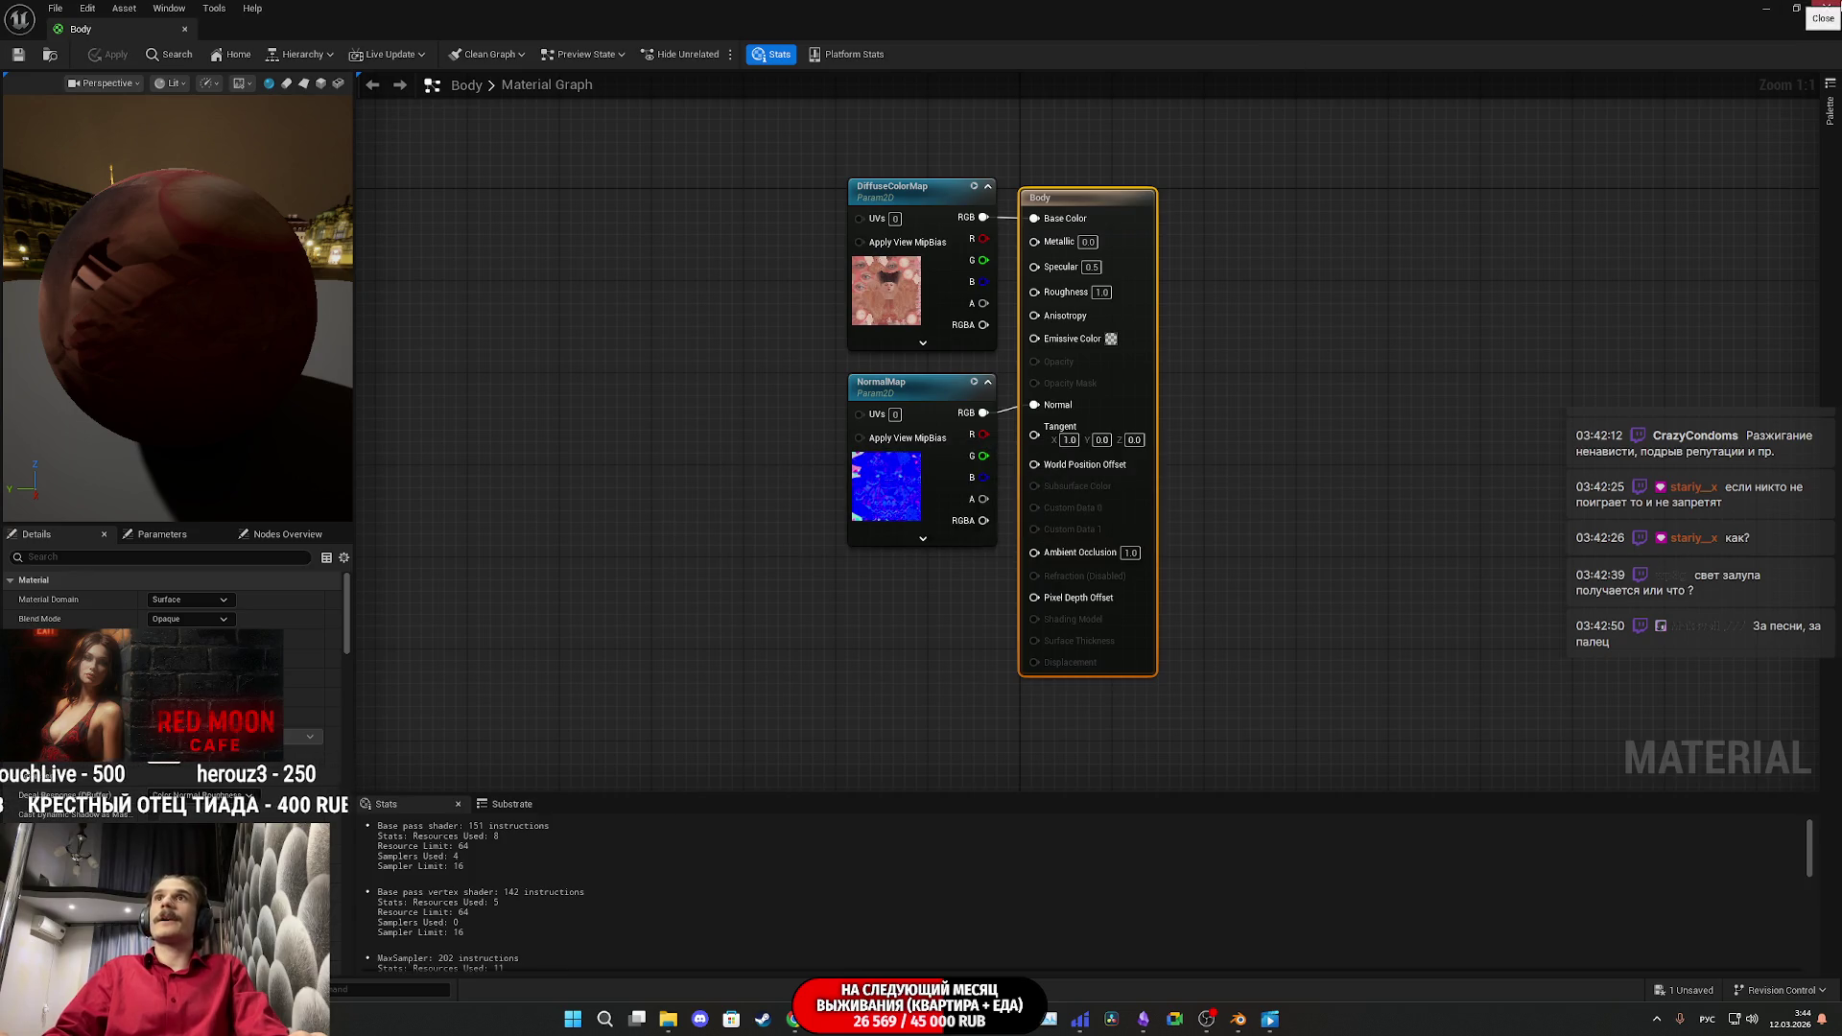
{"action": "left_click", "coordinate": [1825, 8]}
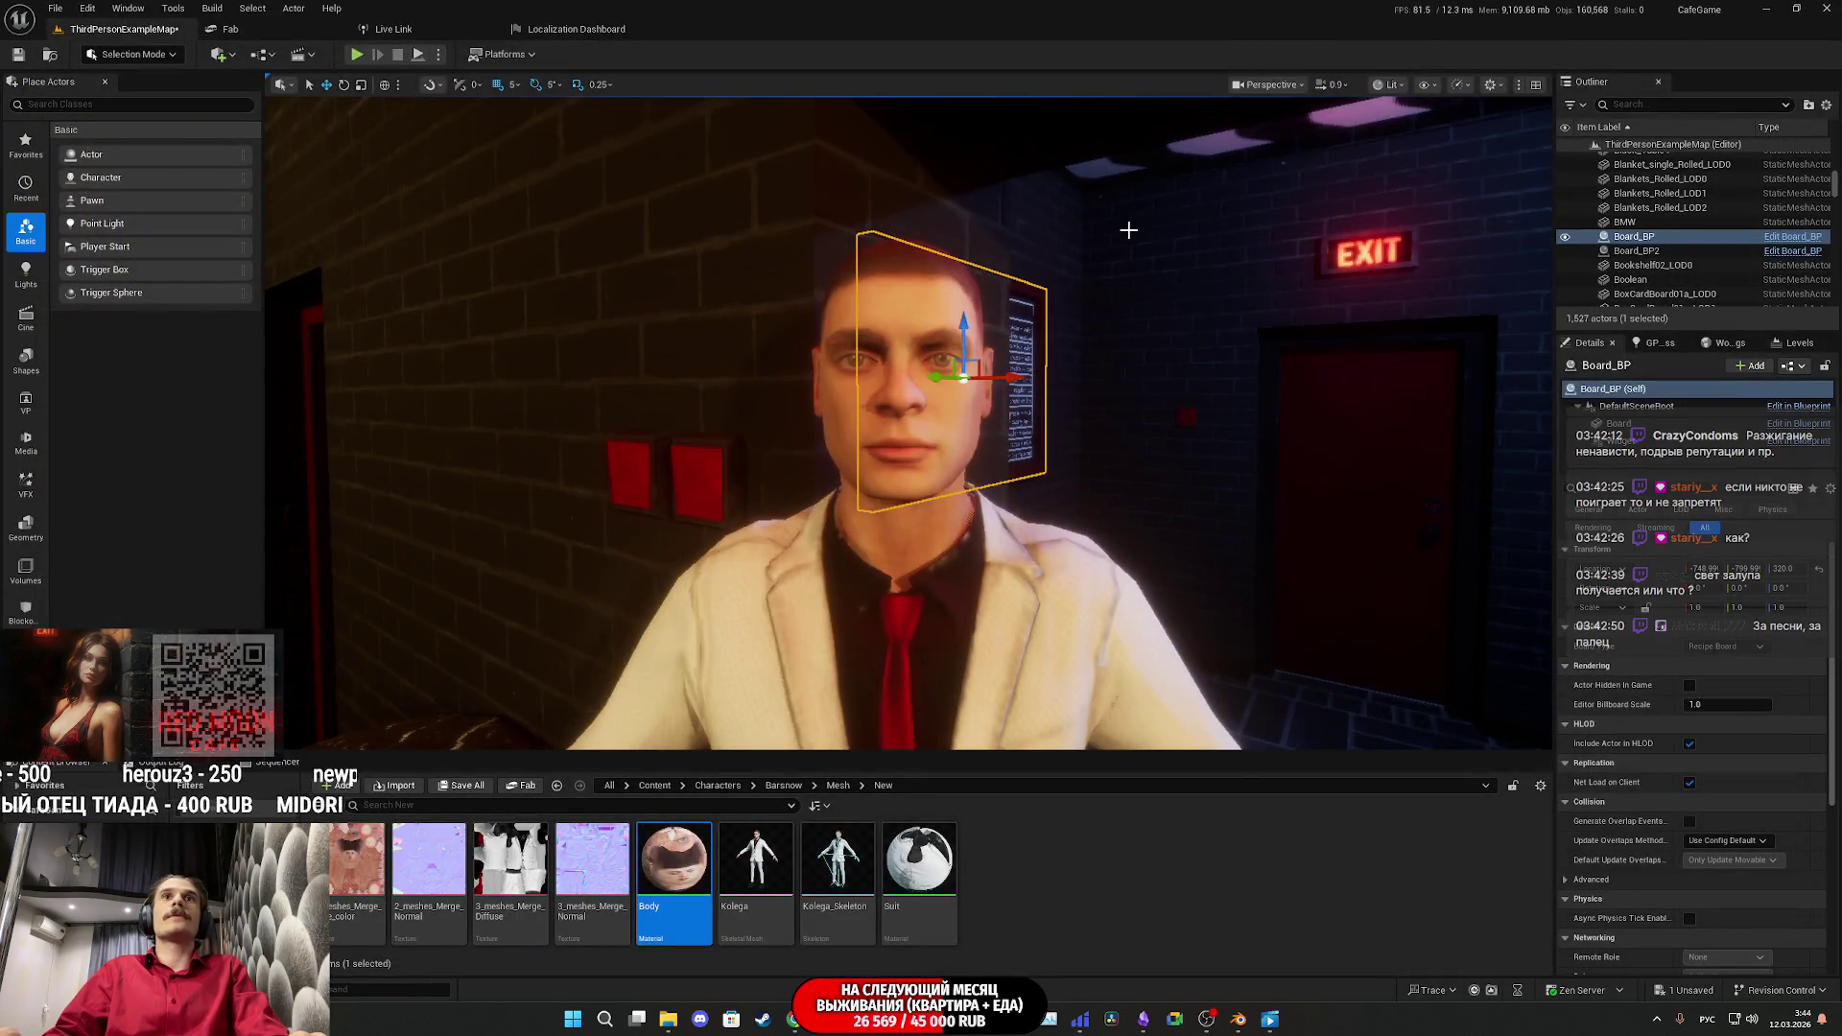
Step: Go full-screen, deselect, and capture a region screenshot of Kolega's face
{"action": "key", "text": "F11"}
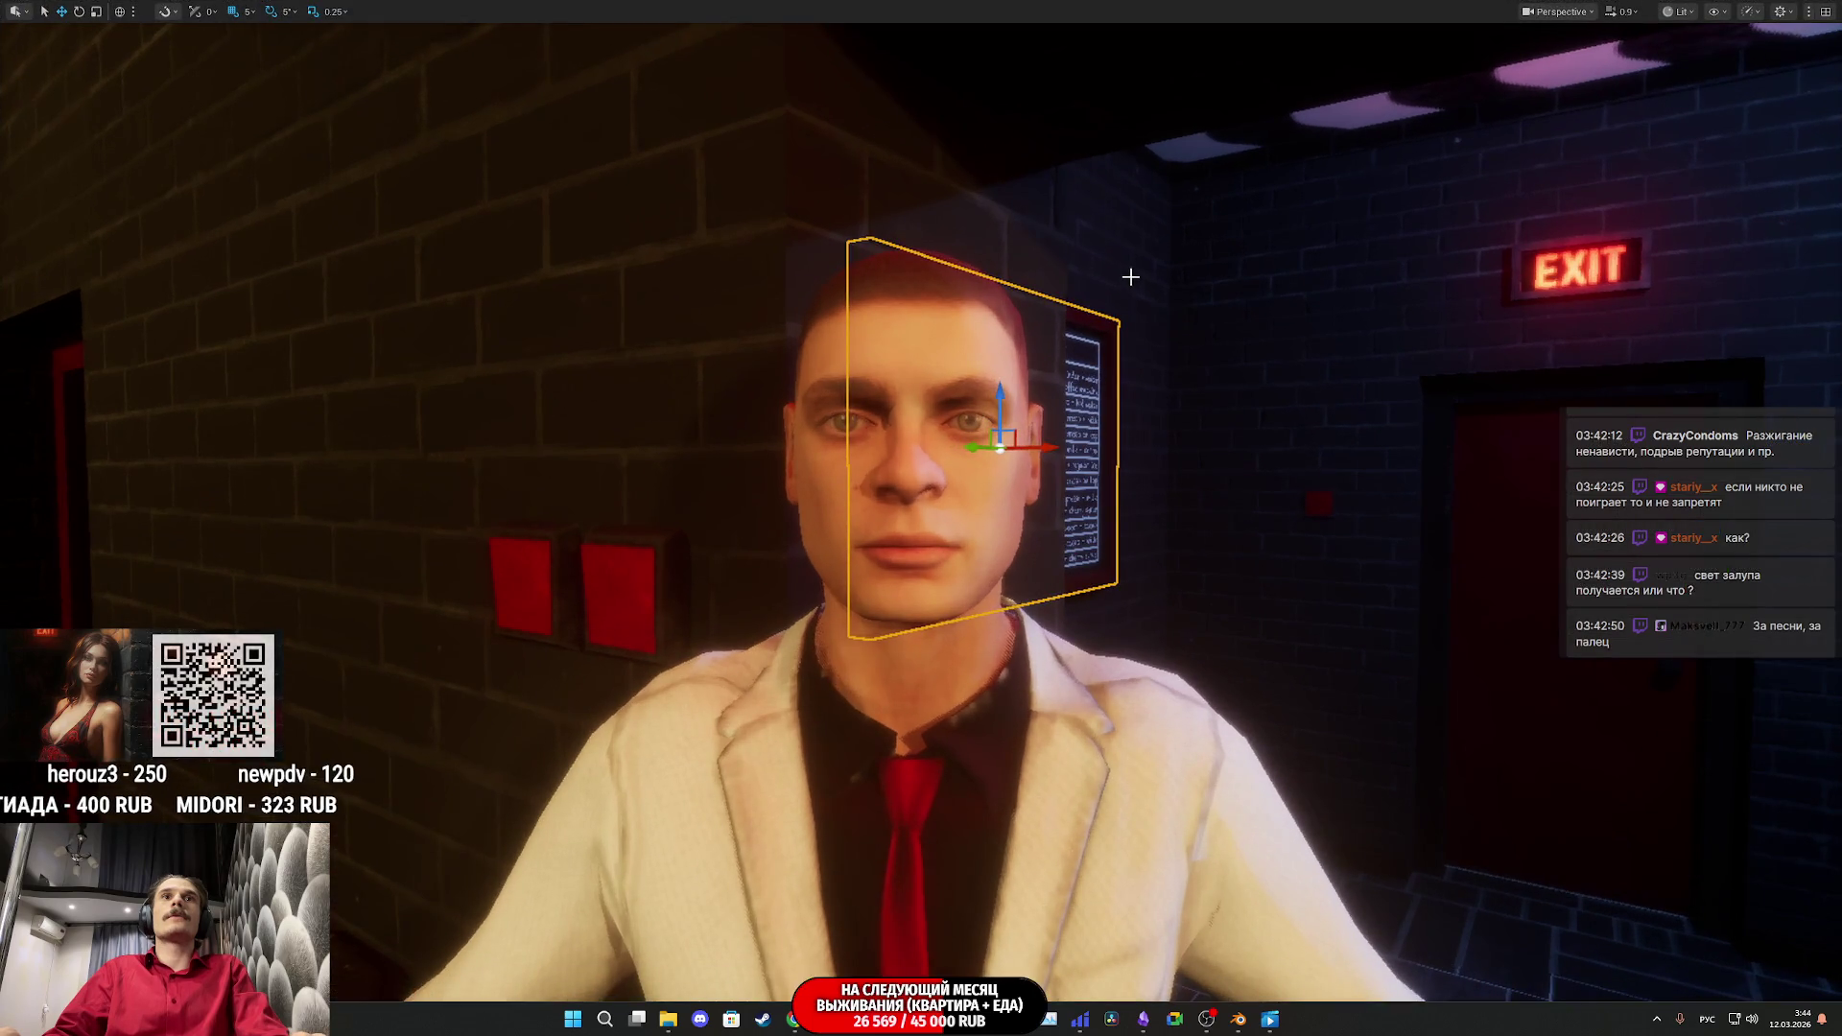
{"action": "key", "text": "Escape"}
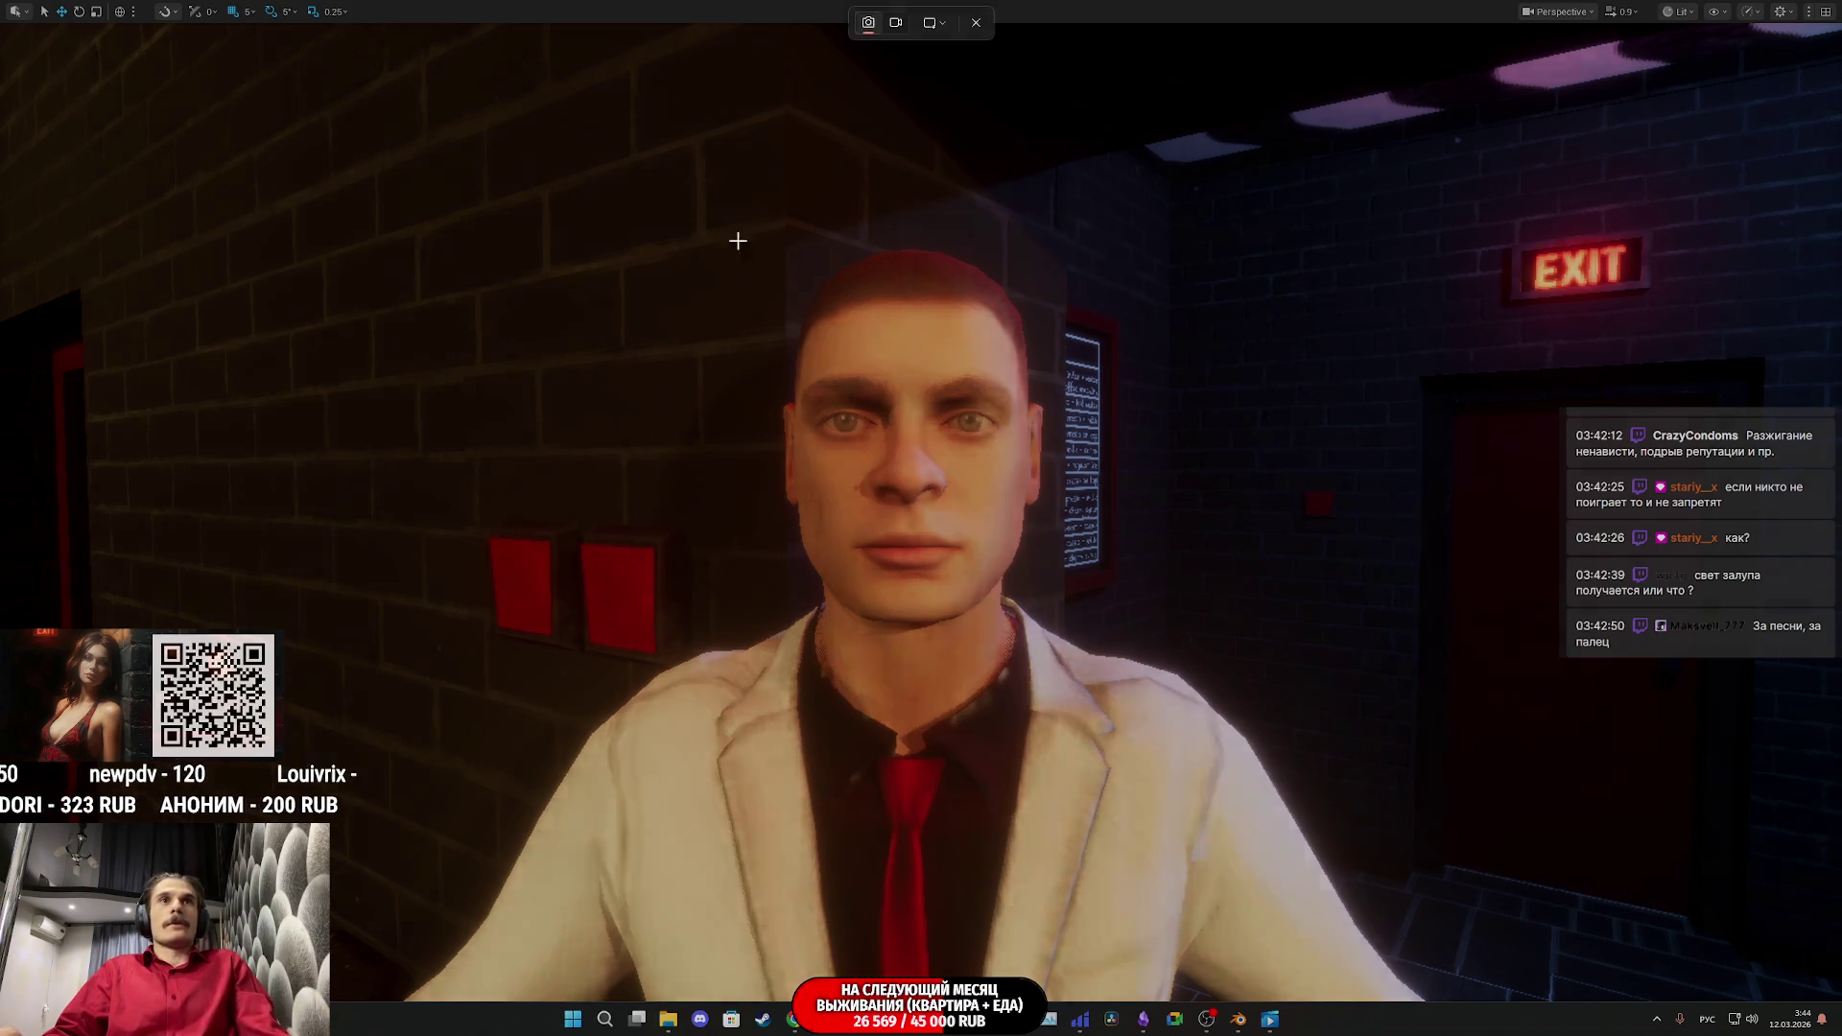
{"action": "key", "text": "super+shift+s"}
{"action": "mouse_move", "coordinate": [383, 211]}
{"action": "left_mouse_down"}
{"action": "mouse_move", "coordinate": [1189, 700]}
{"action": "mouse_move", "coordinate": [1360, 948]}
{"action": "left_mouse_up"}
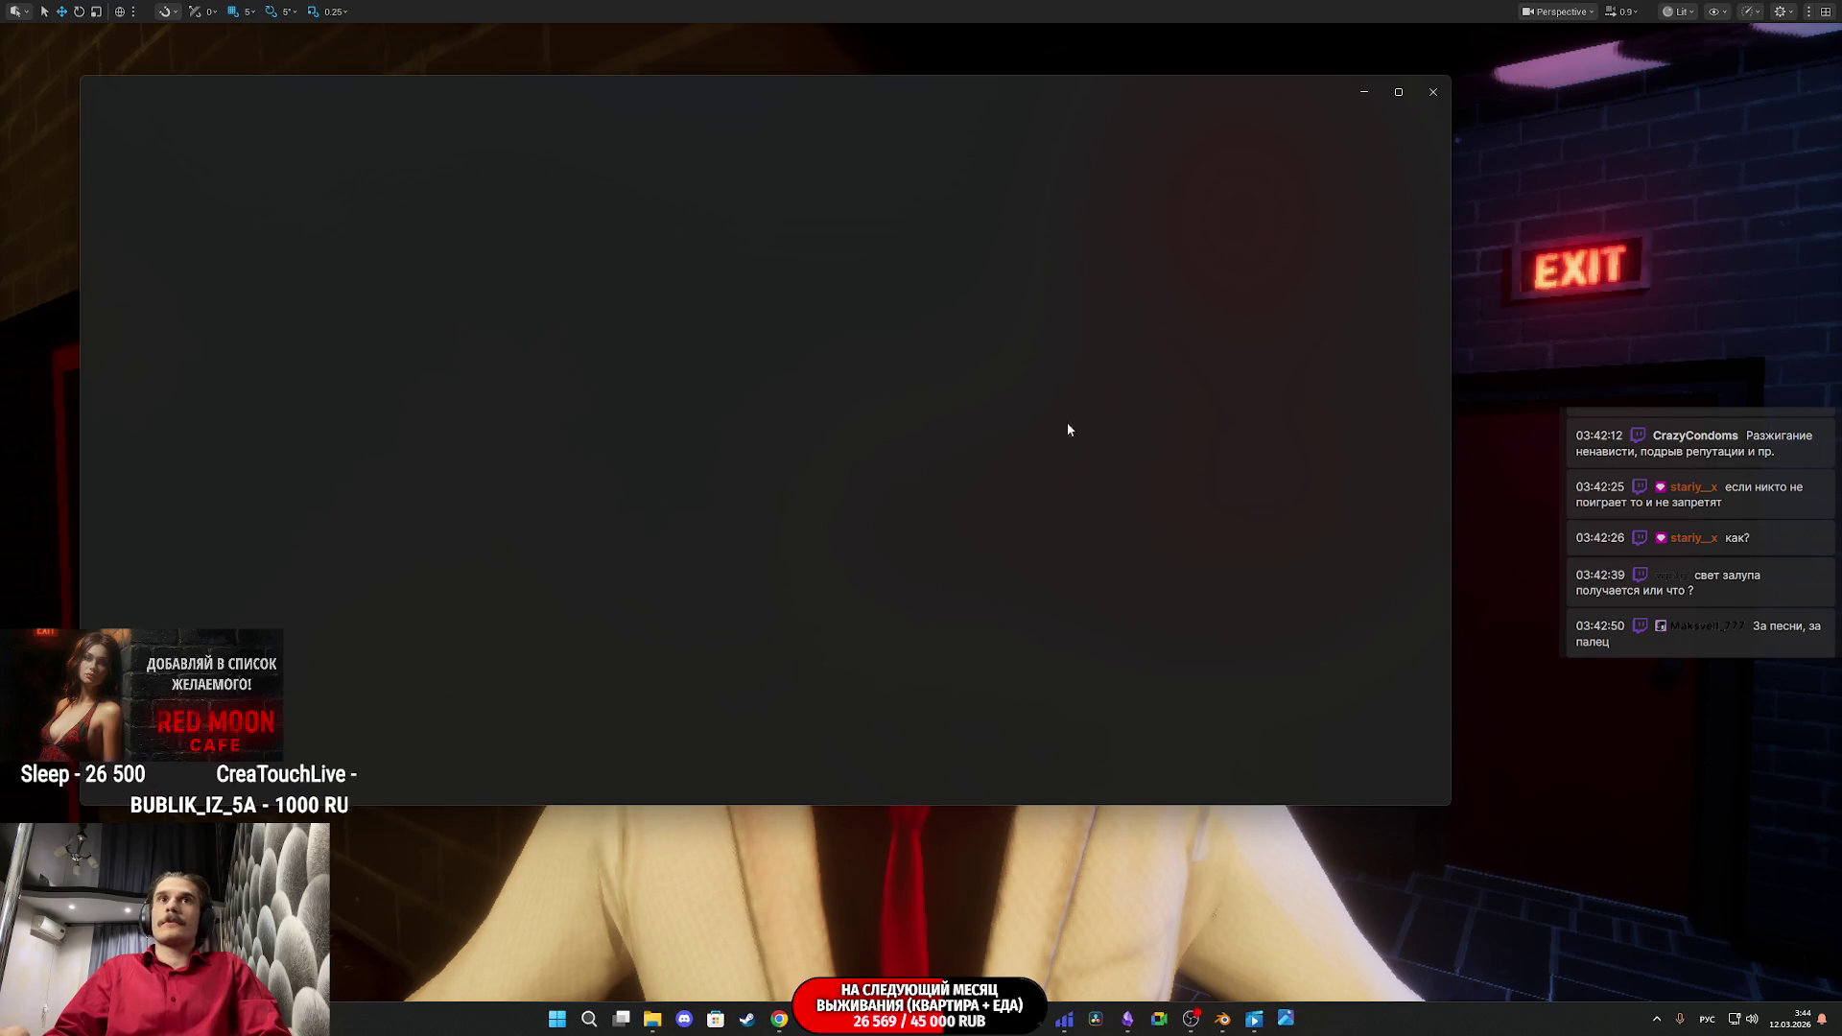
Step: Flip between the new and earlier character screenshots, then close that photo viewer
{"action": "key", "text": "Right"}
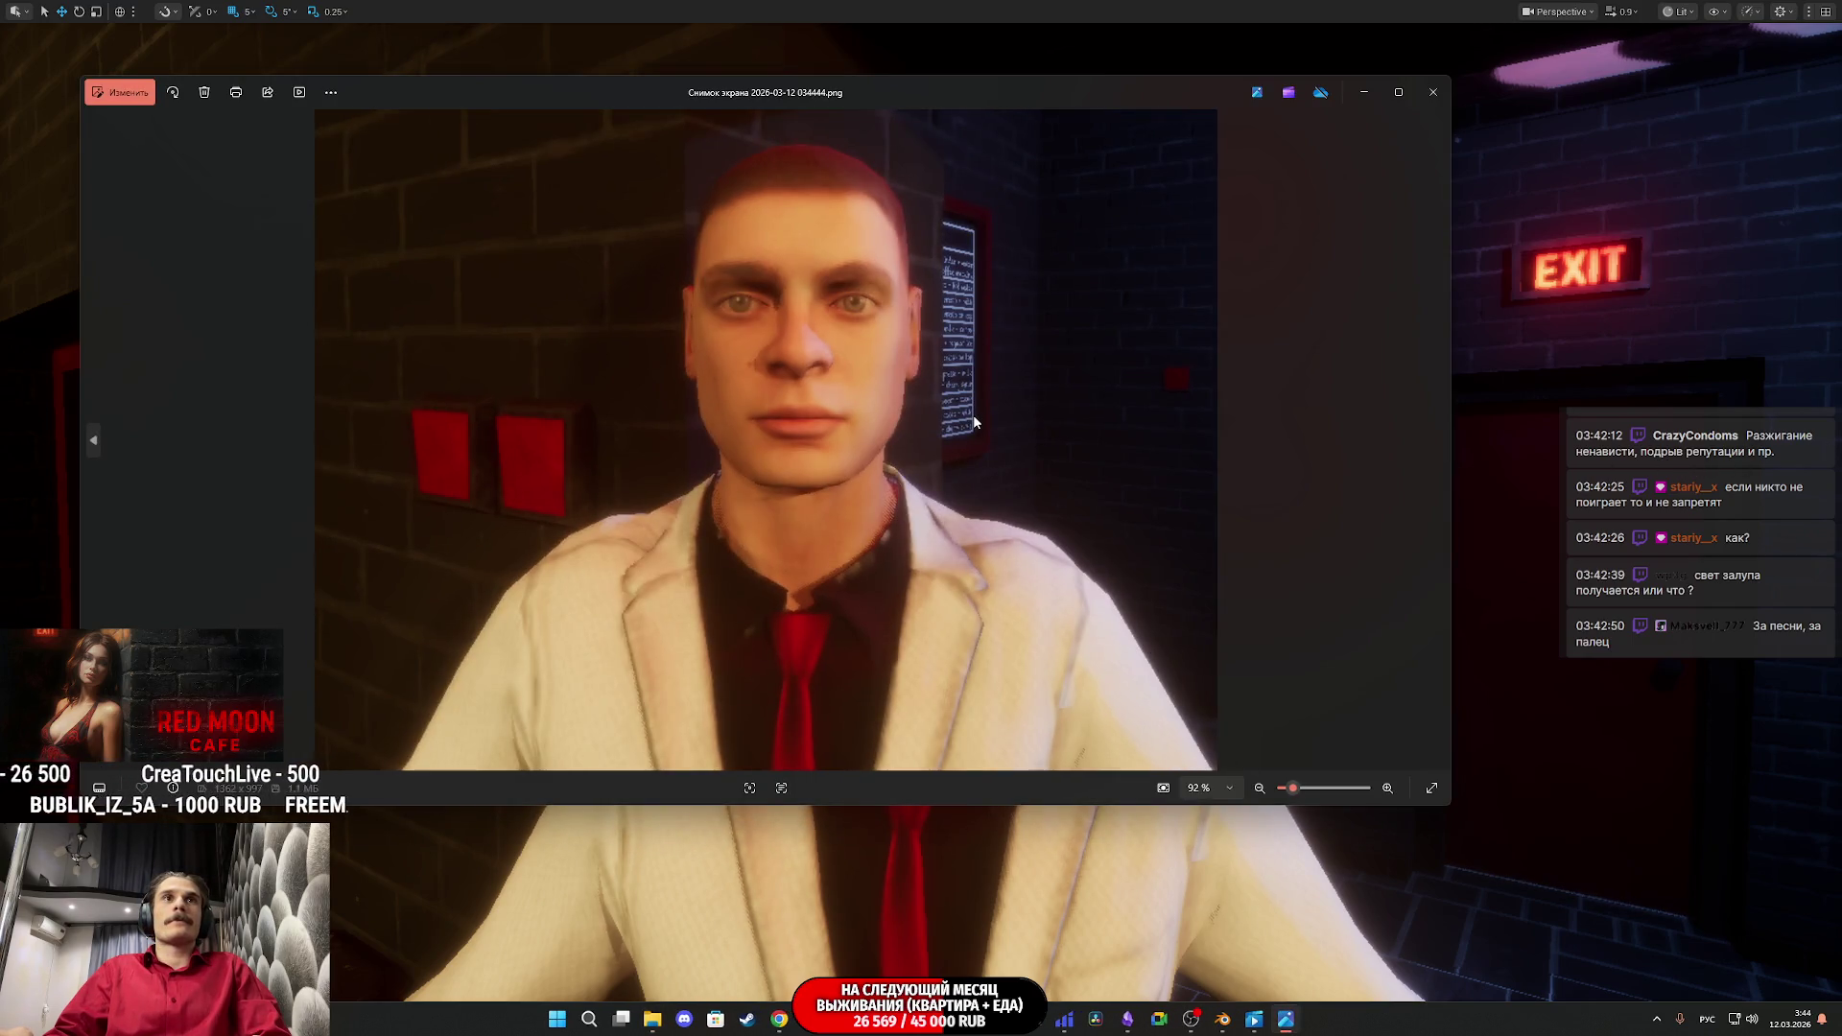
{"action": "key", "text": "Left"}
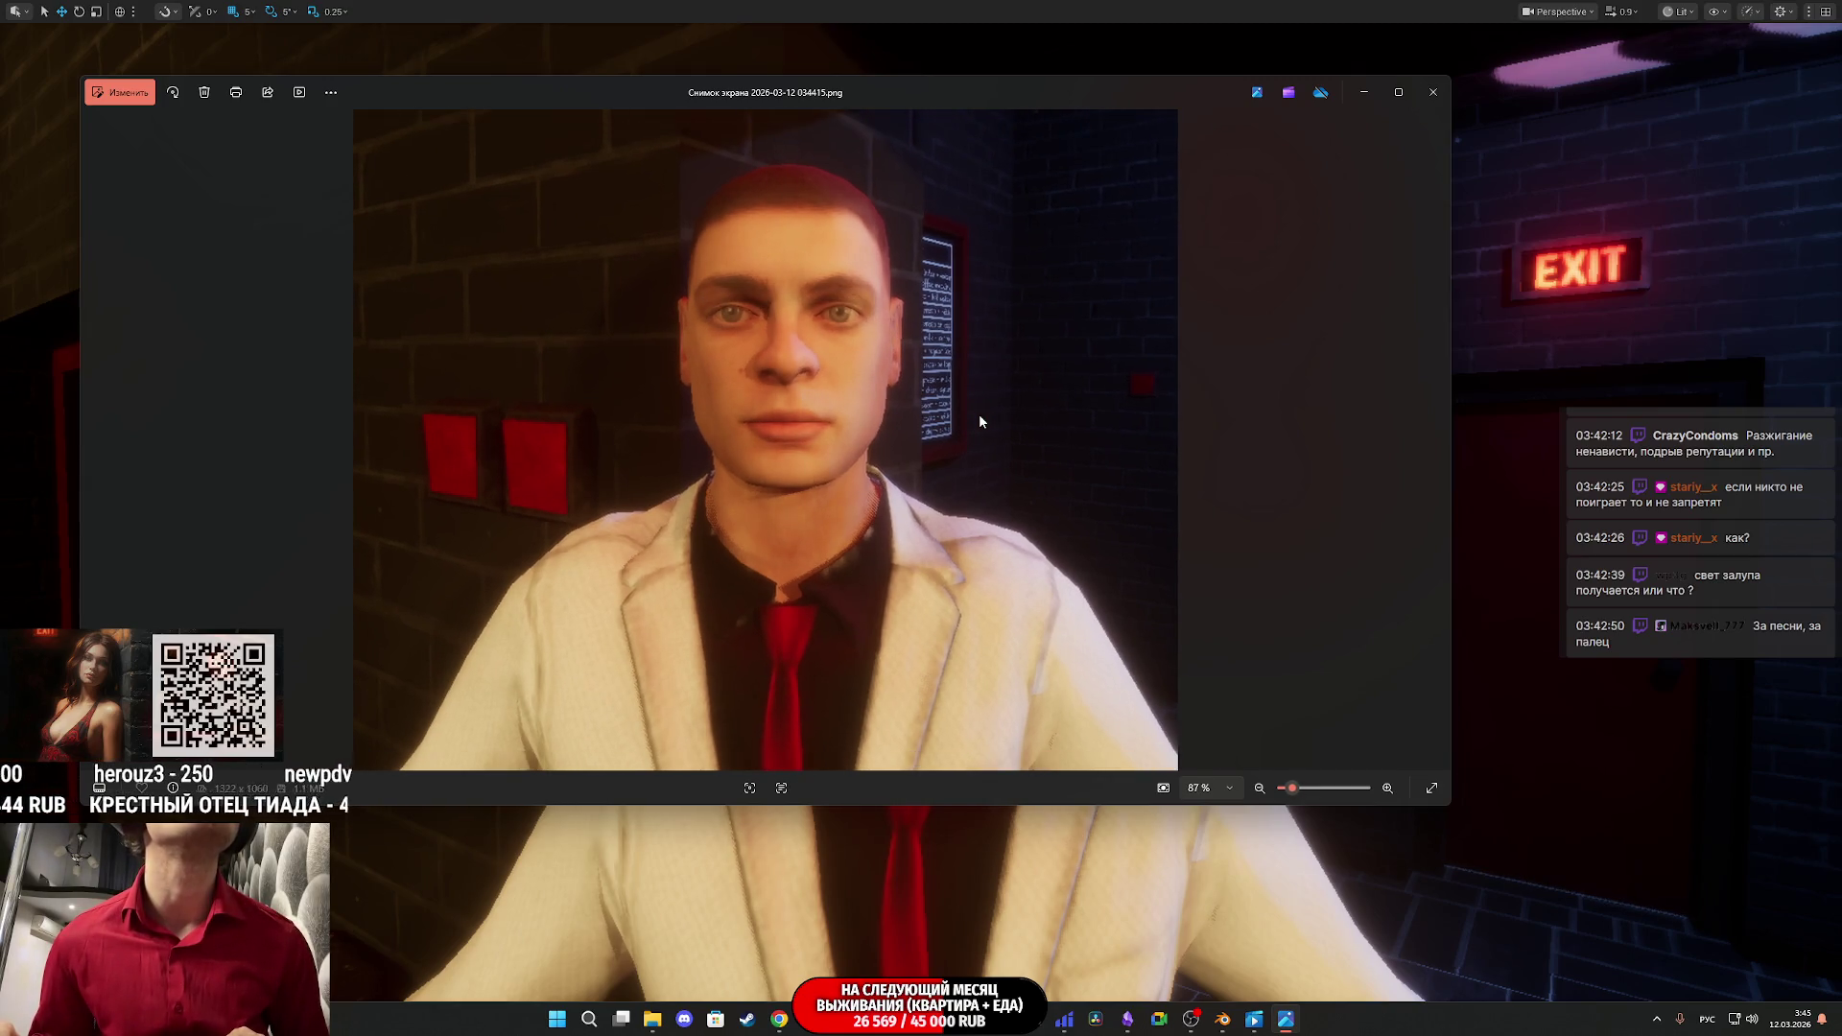
{"action": "key", "text": "Left"}
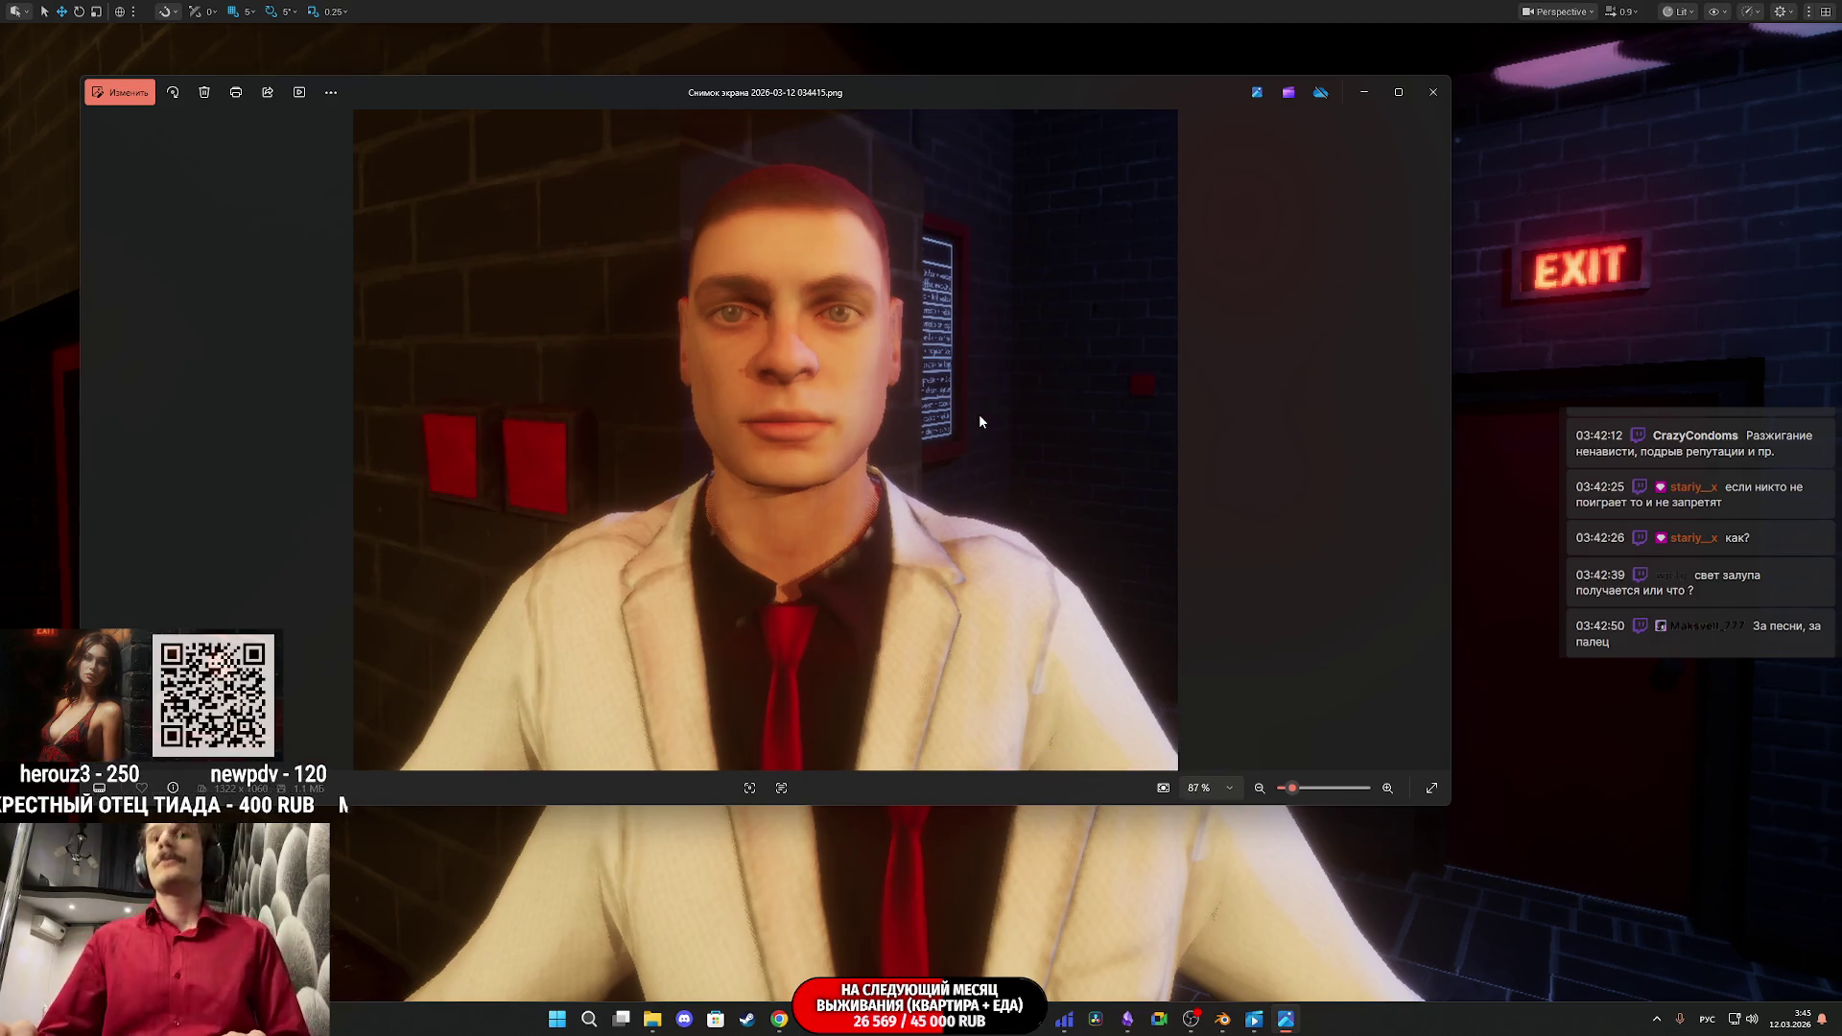
{"action": "left_click", "coordinate": [1433, 92]}
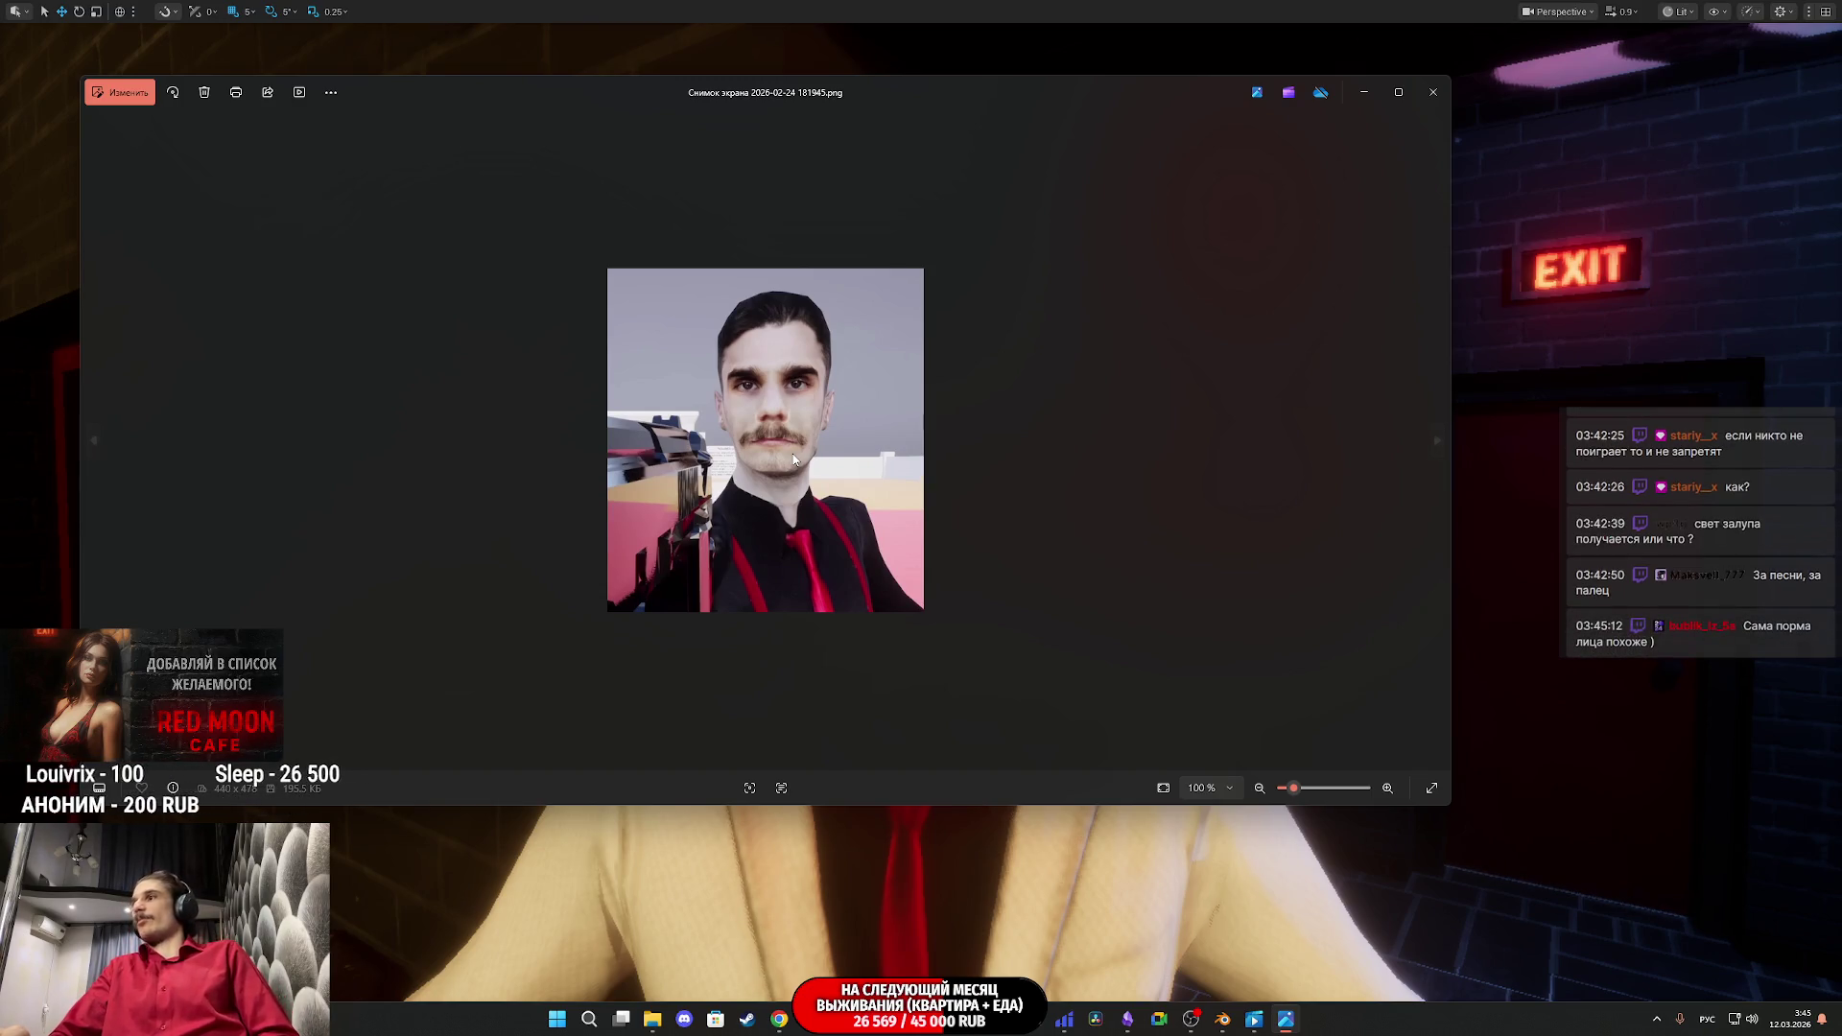
Step: Zoom and pan over the mustached man's face in the 2026-02-24 reference photo
{"action": "scroll", "coordinate": [795, 426], "scroll_direction": "up", "scroll_amount": 2}
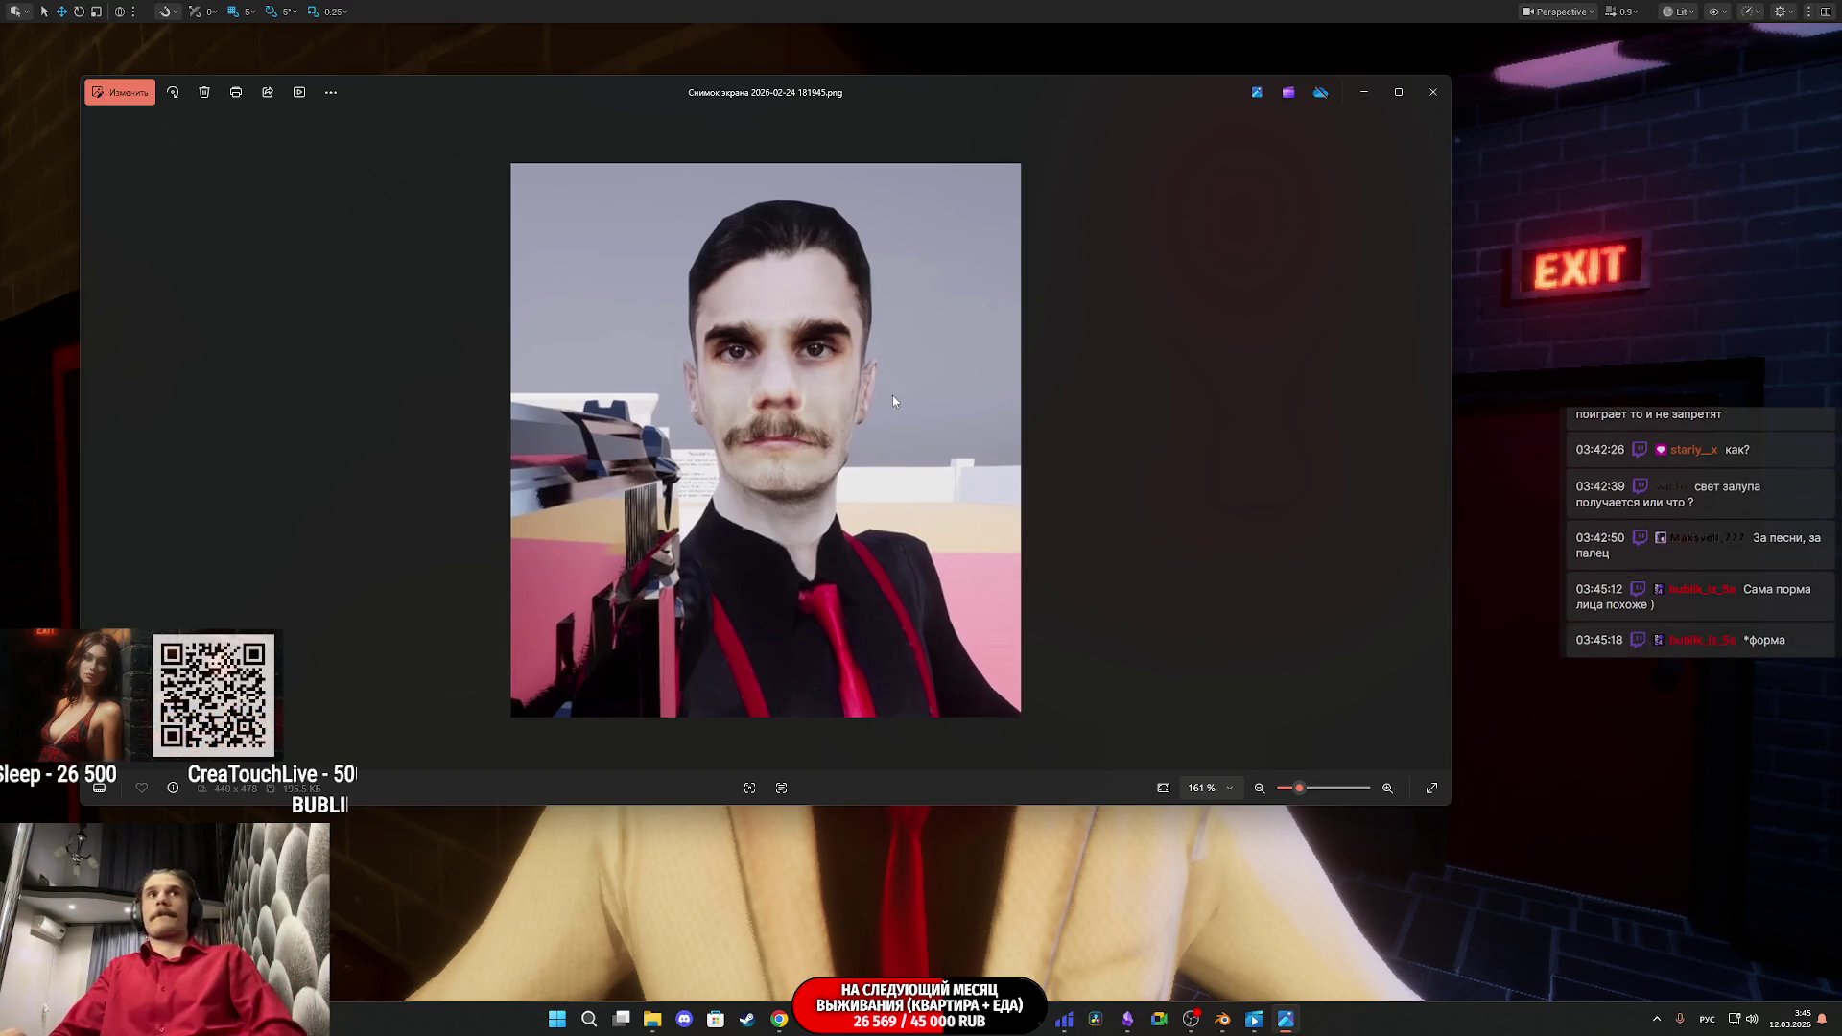
{"action": "scroll", "coordinate": [891, 396], "scroll_direction": "up", "scroll_amount": 3}
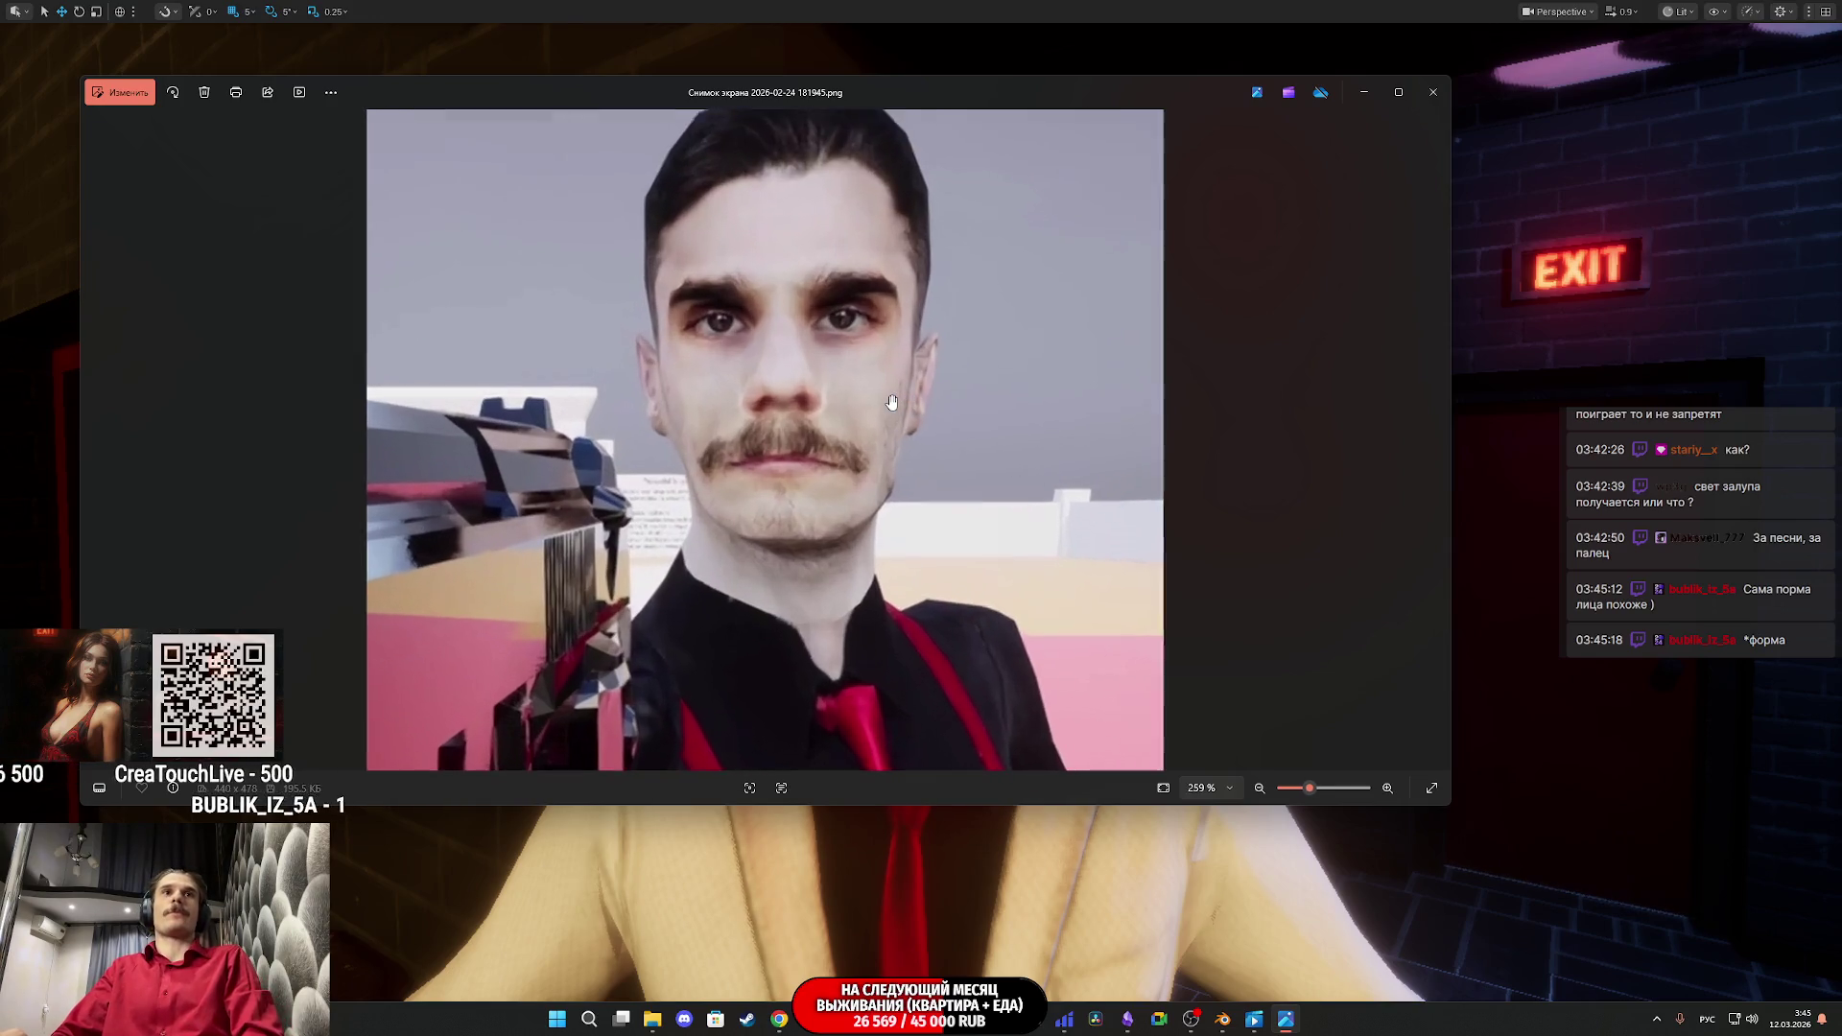
{"action": "left_click_drag", "start_coordinate": [891, 402], "coordinate": [867, 493]}
{"action": "scroll", "coordinate": [867, 493], "scroll_direction": "down", "scroll_amount": 4}
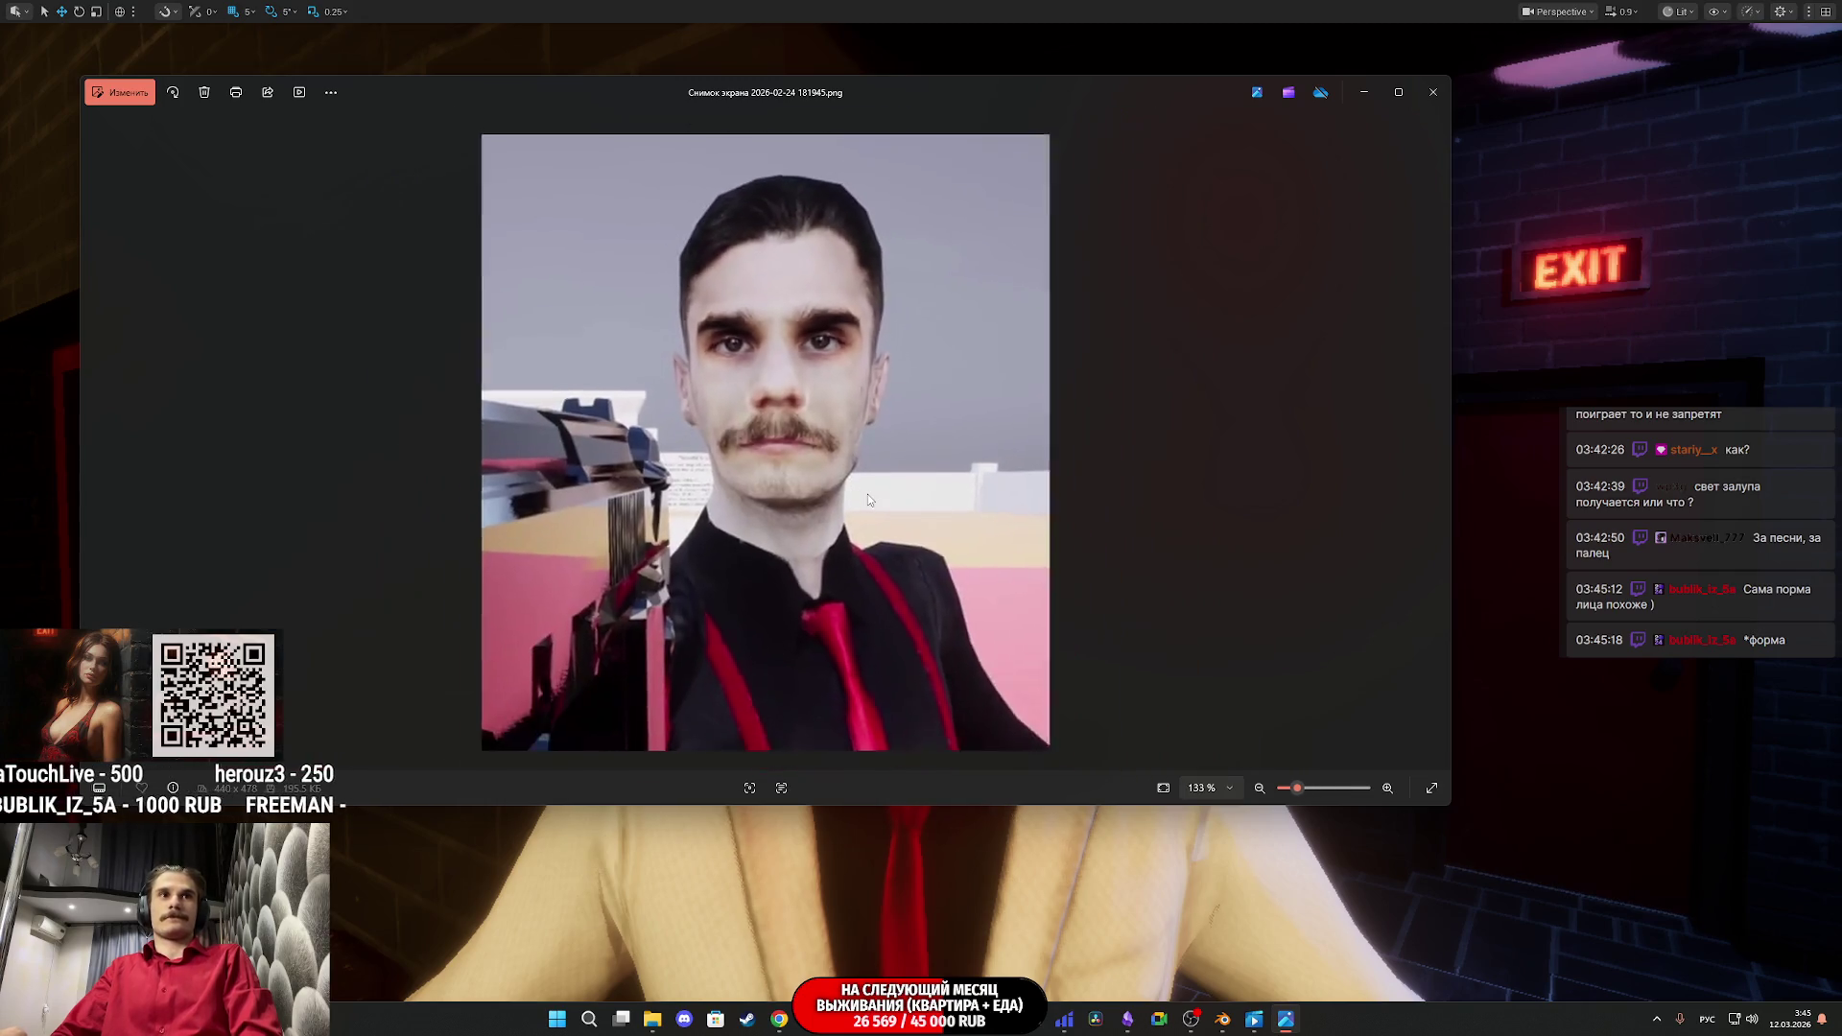
{"action": "scroll", "coordinate": [867, 493], "scroll_direction": "up", "scroll_amount": 3}
{"action": "scroll", "coordinate": [830, 564], "scroll_direction": "down", "scroll_amount": 4}
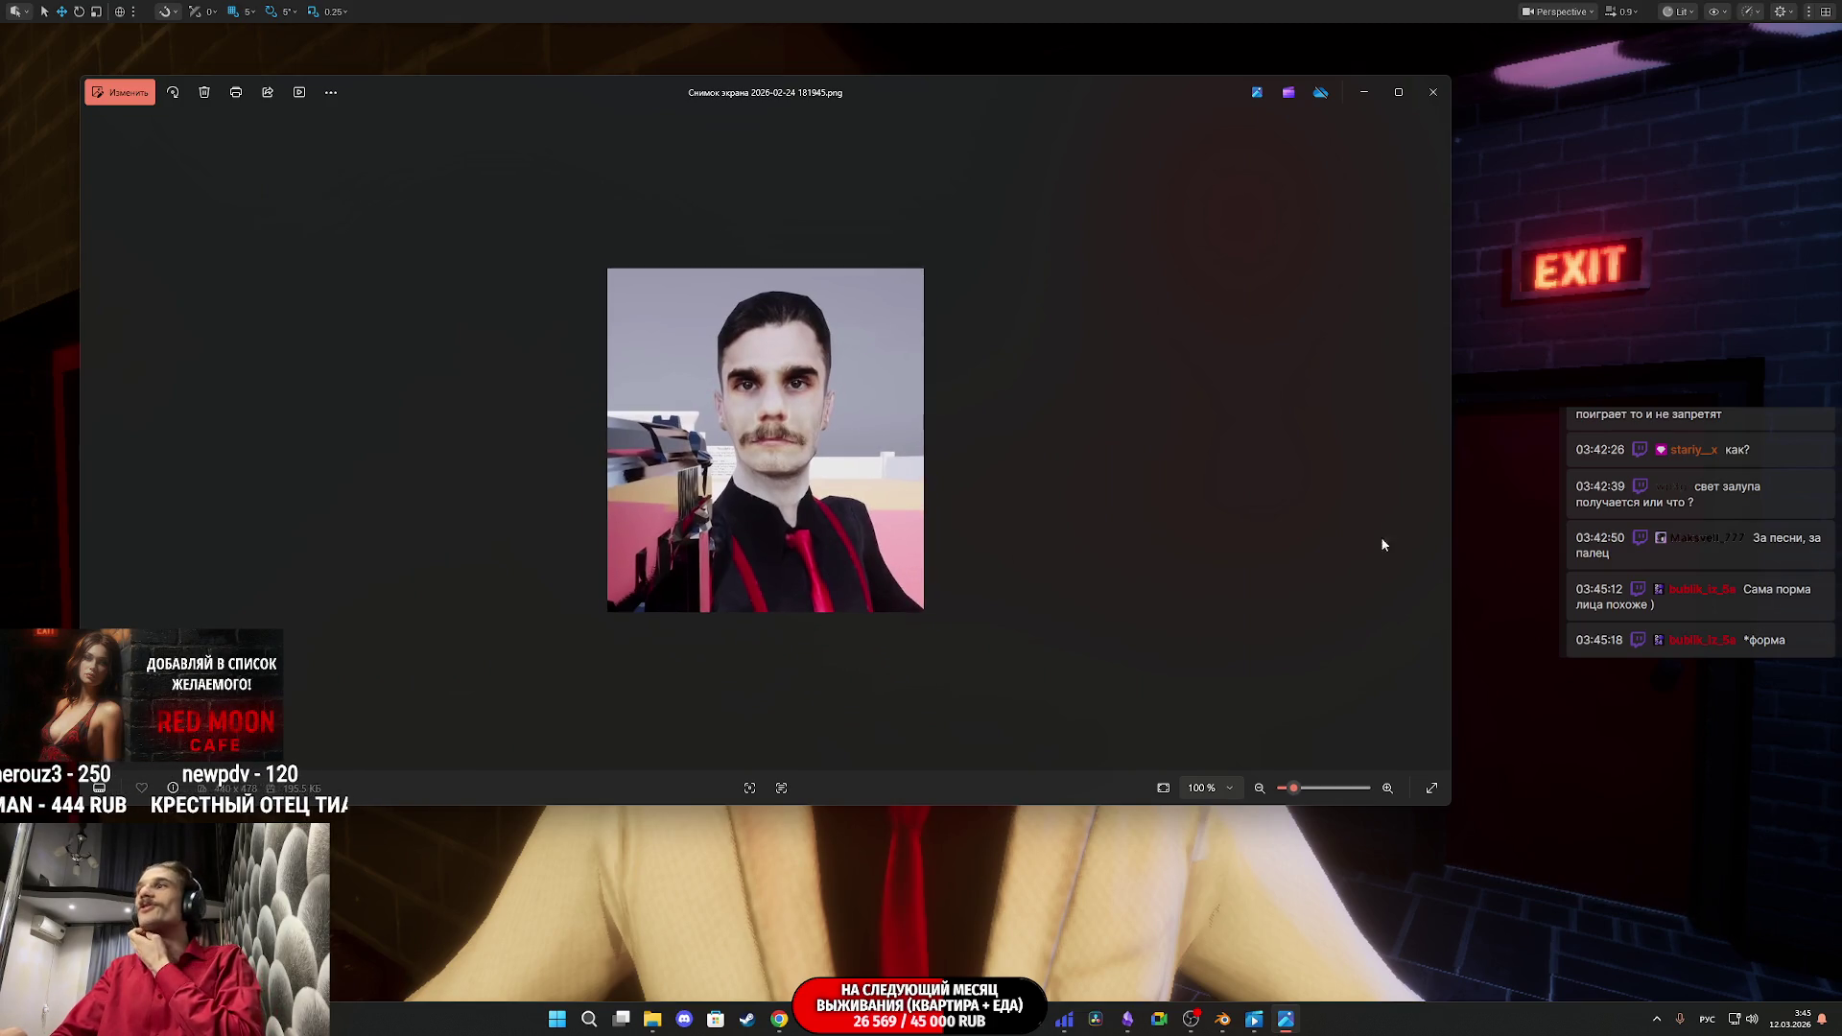
Step: View the green-screen suit reference photo, then close both Photos windows
{"action": "key", "text": "Return"}
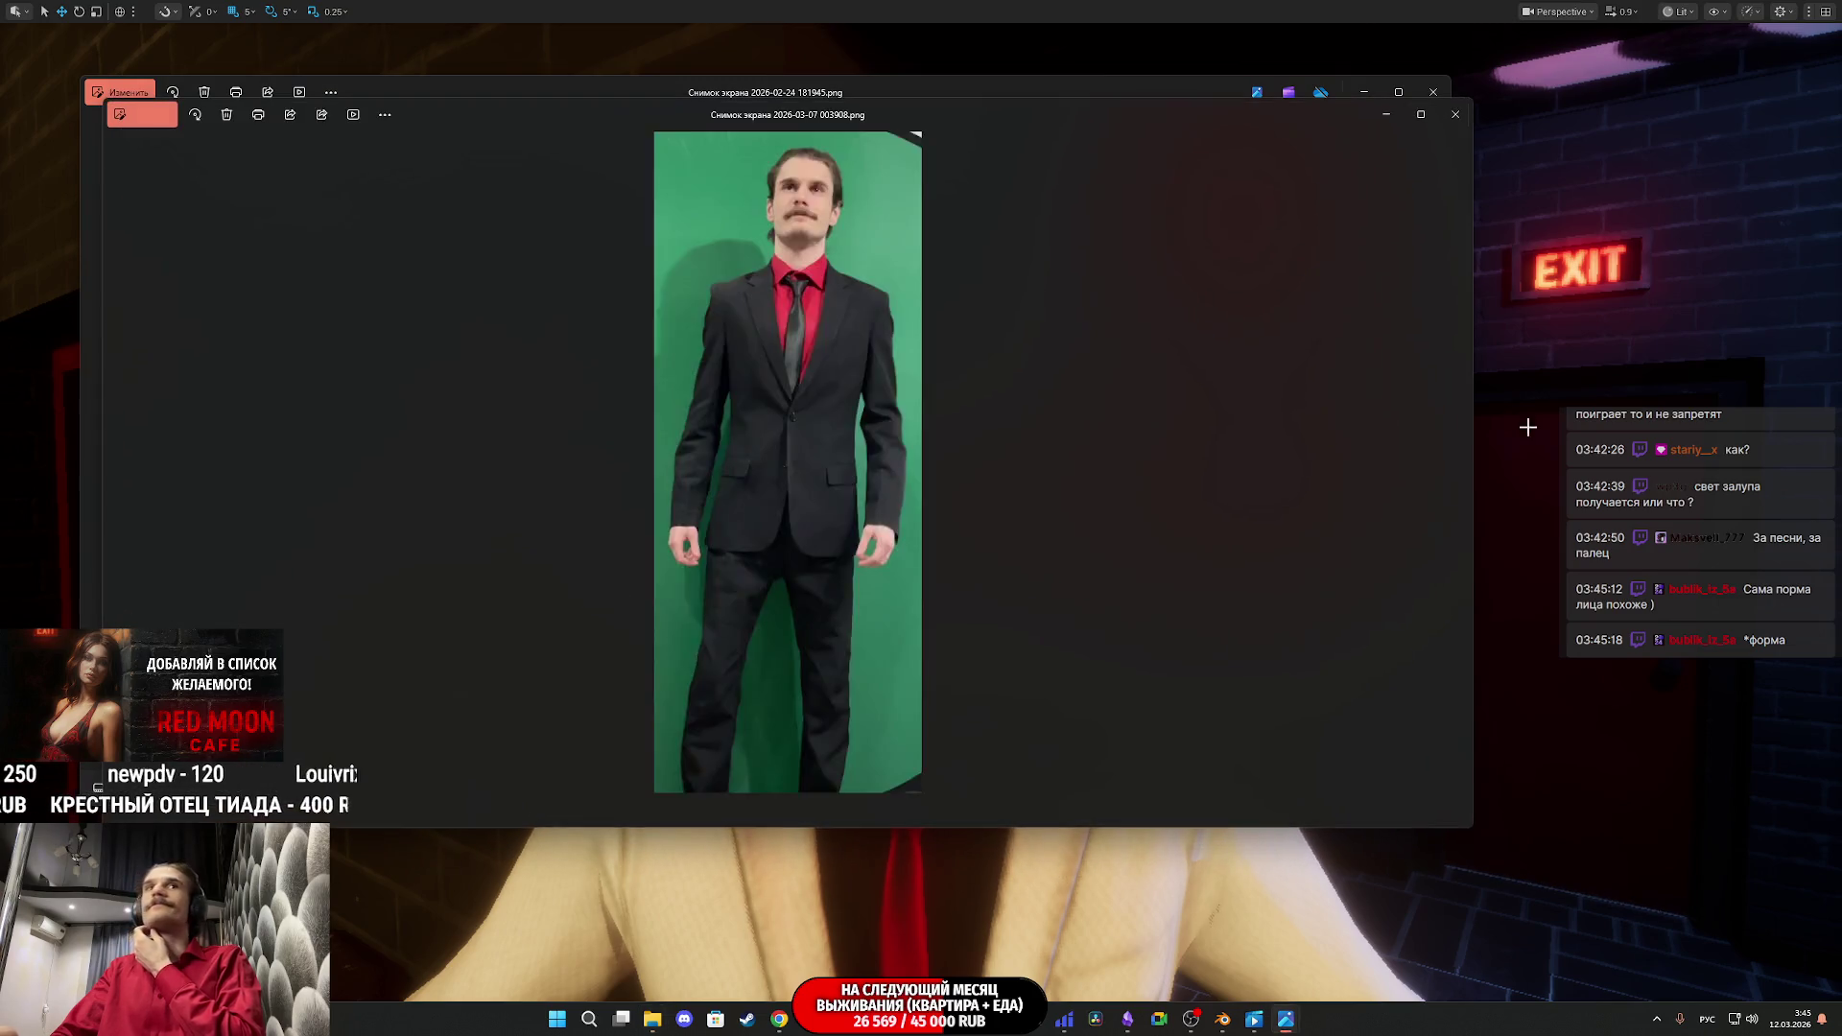
{"action": "scroll", "coordinate": [809, 245], "scroll_direction": "down", "scroll_amount": 6}
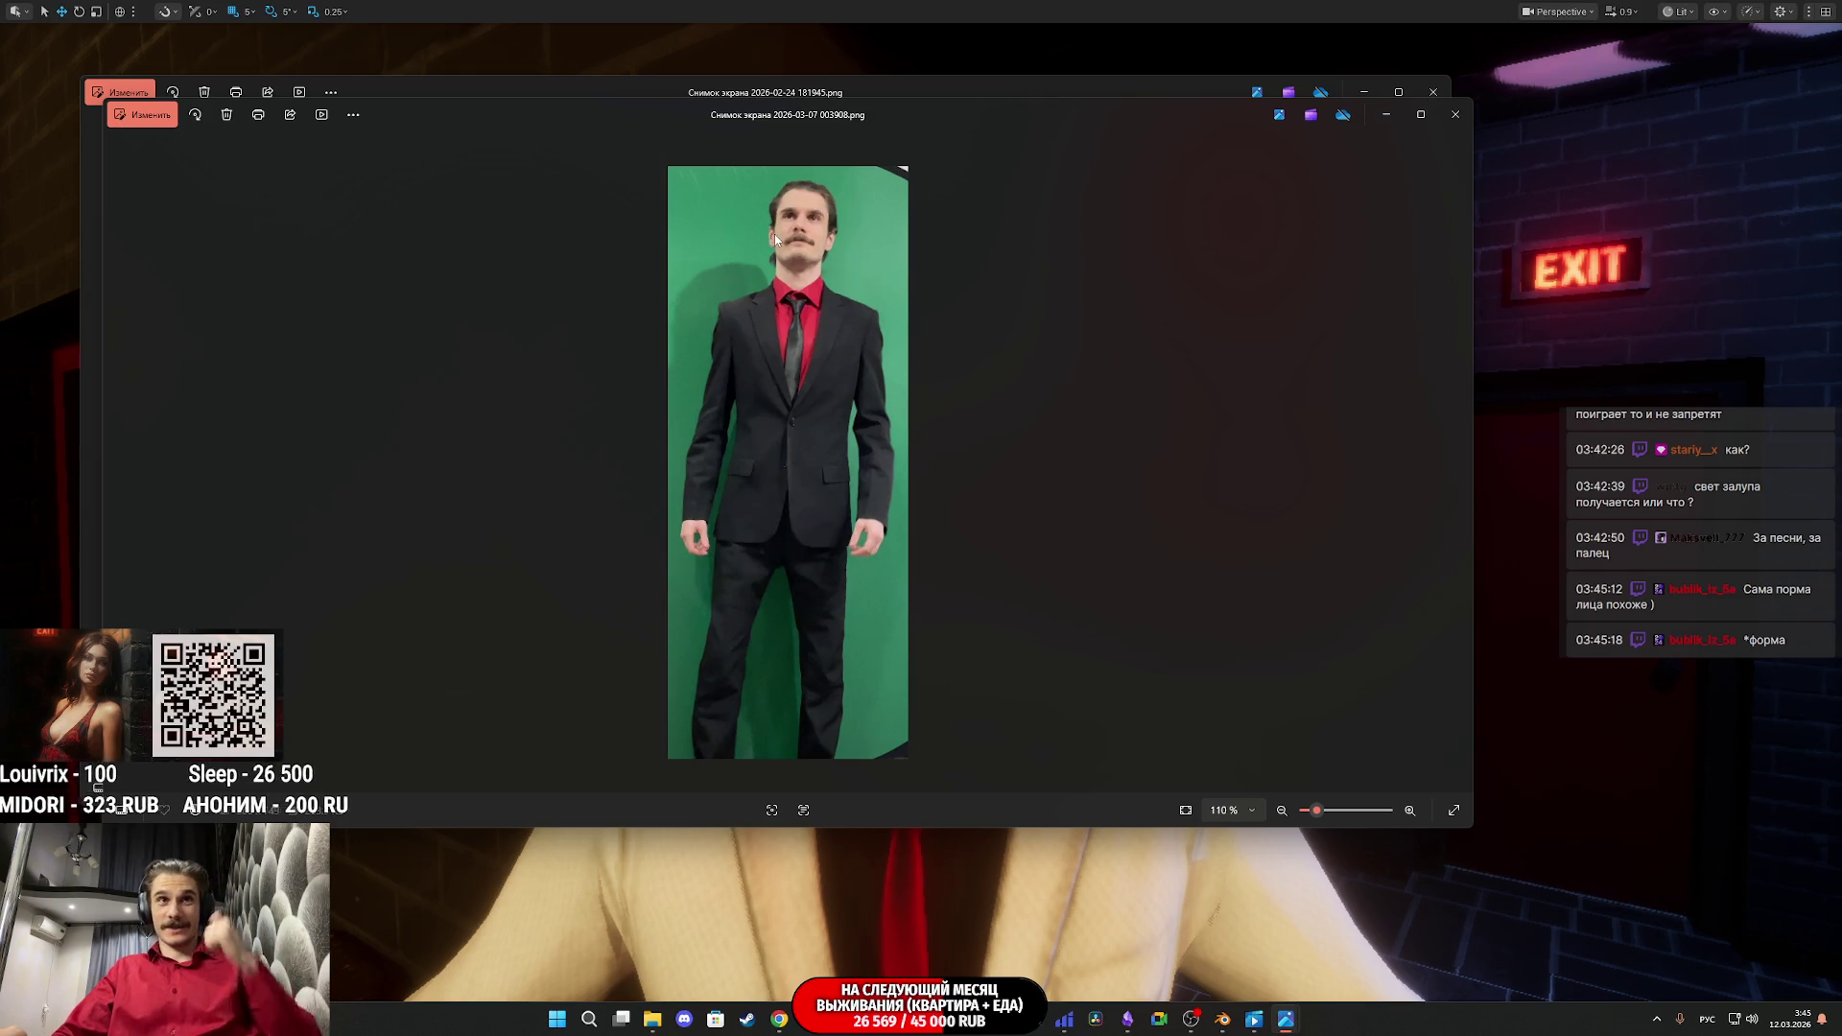
{"action": "left_click", "coordinate": [1455, 114]}
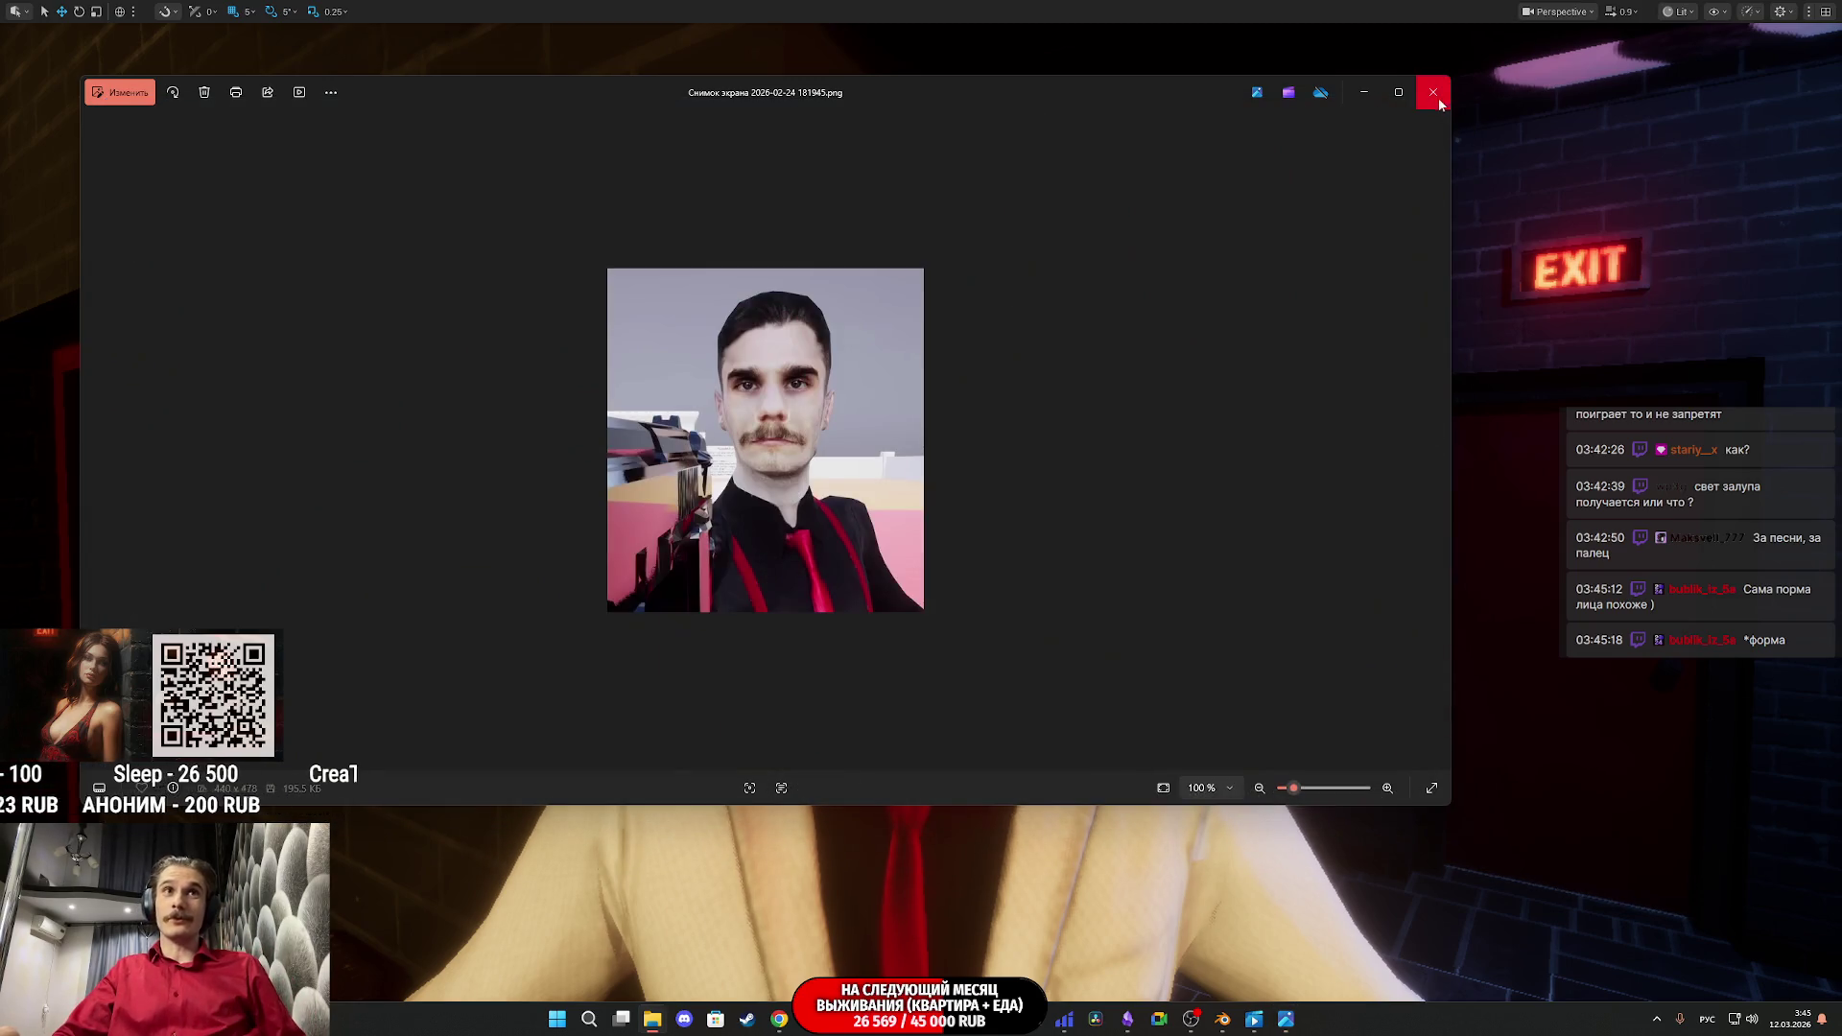
{"action": "left_click", "coordinate": [1436, 95]}
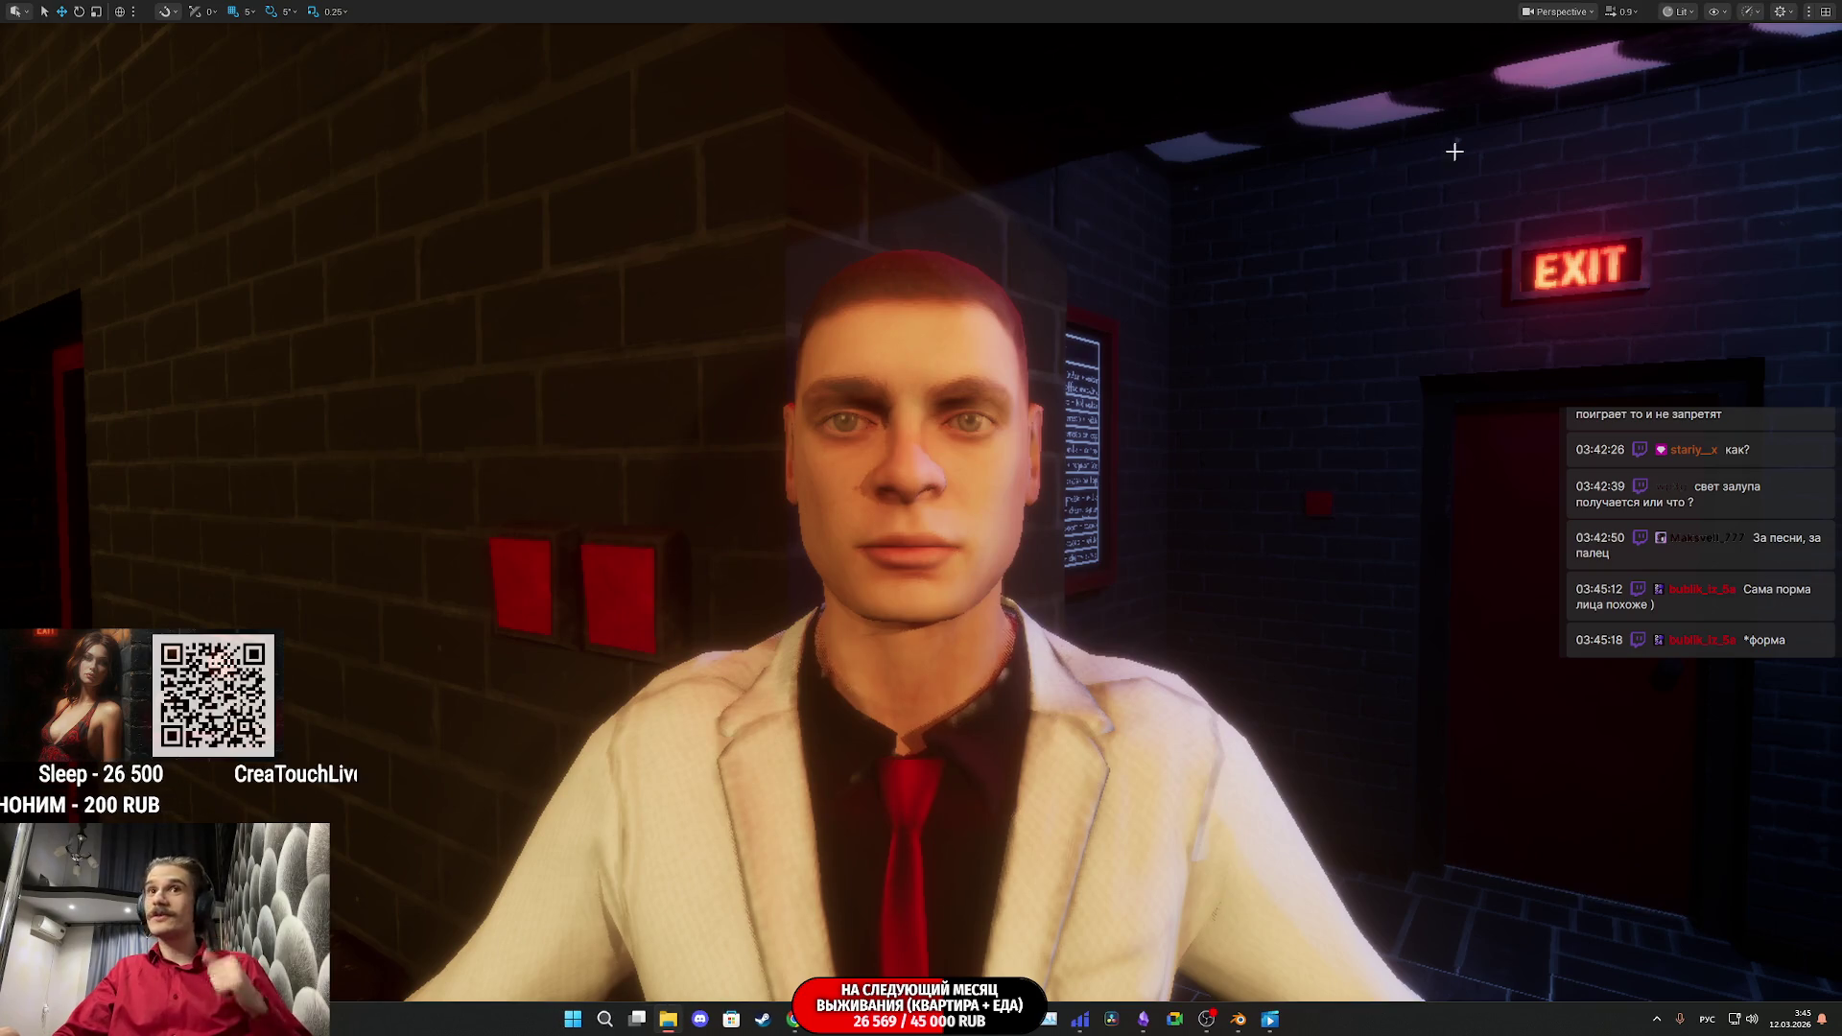
Step: Set Kolega's skeletal mesh to Male_Suit from Characters > GL_Man > NewMale and save ThirdPersonExampleMap
{"action": "key", "text": "F11"}
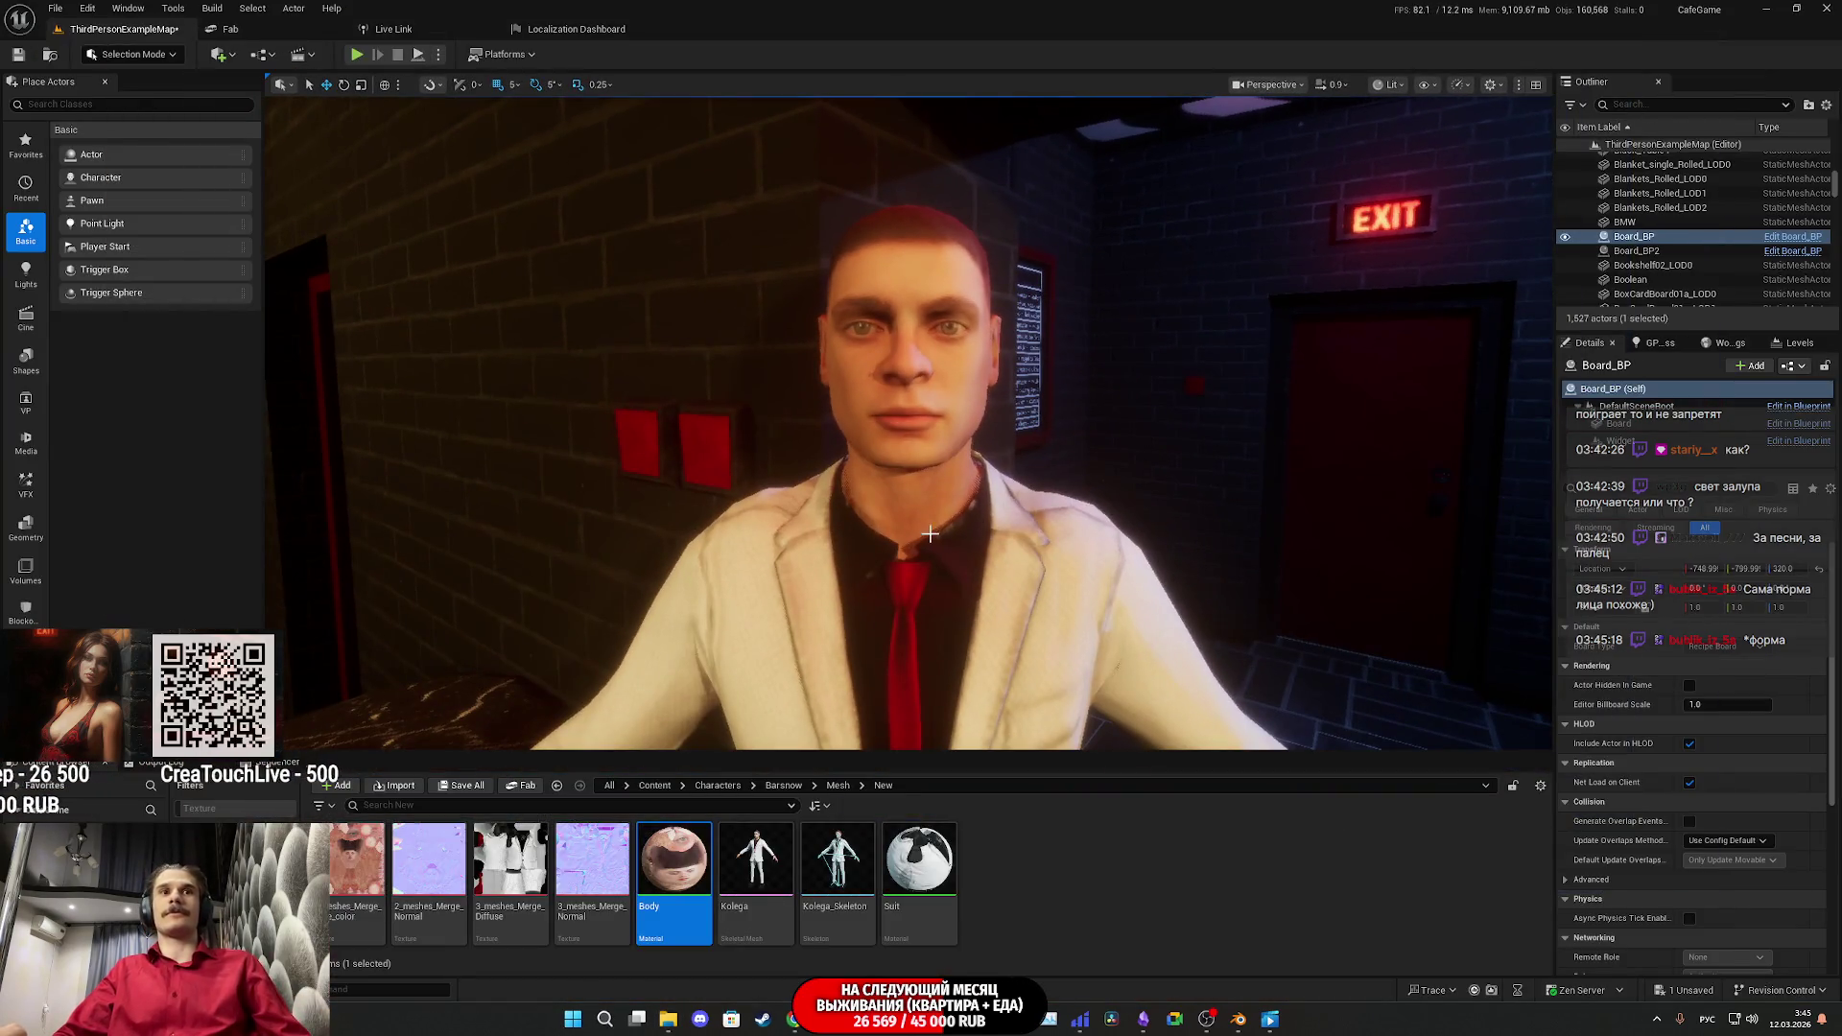
{"action": "left_click", "coordinate": [785, 787]}
{"action": "left_click", "coordinate": [717, 786]}
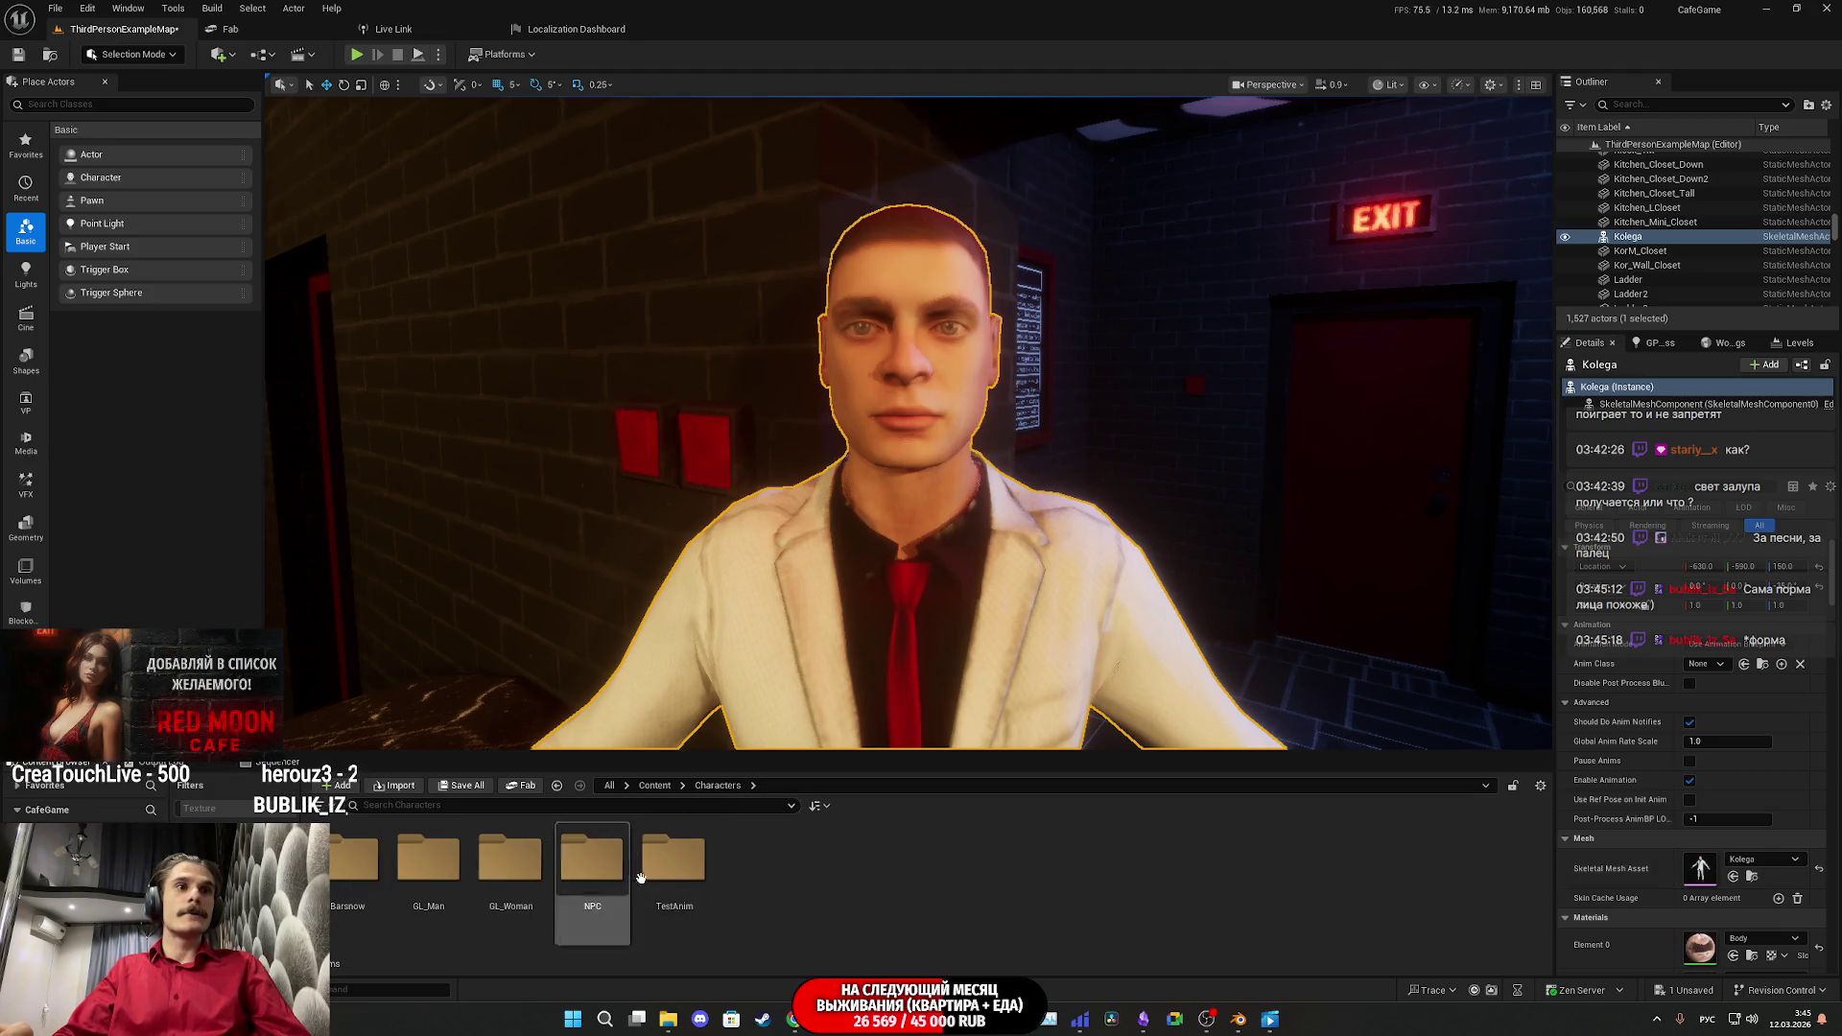
{"action": "double_click", "coordinate": [429, 860]}
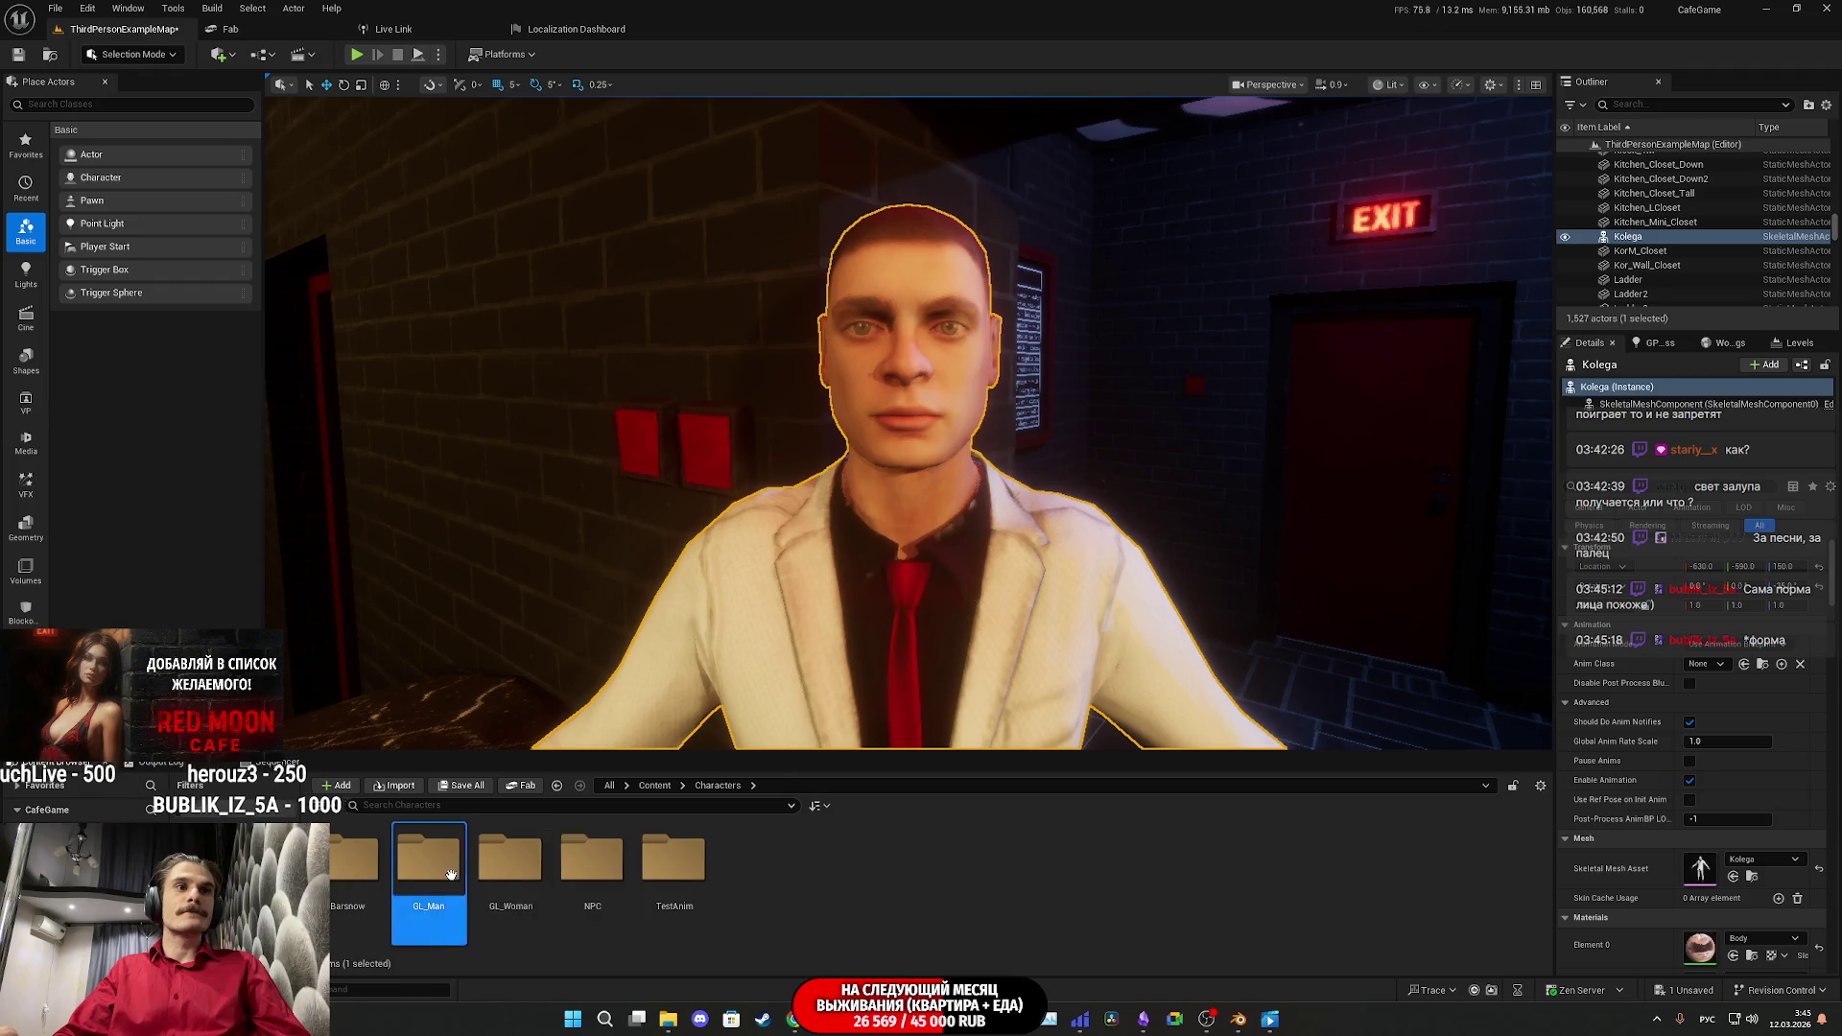
{"action": "double_click", "coordinate": [589, 878]}
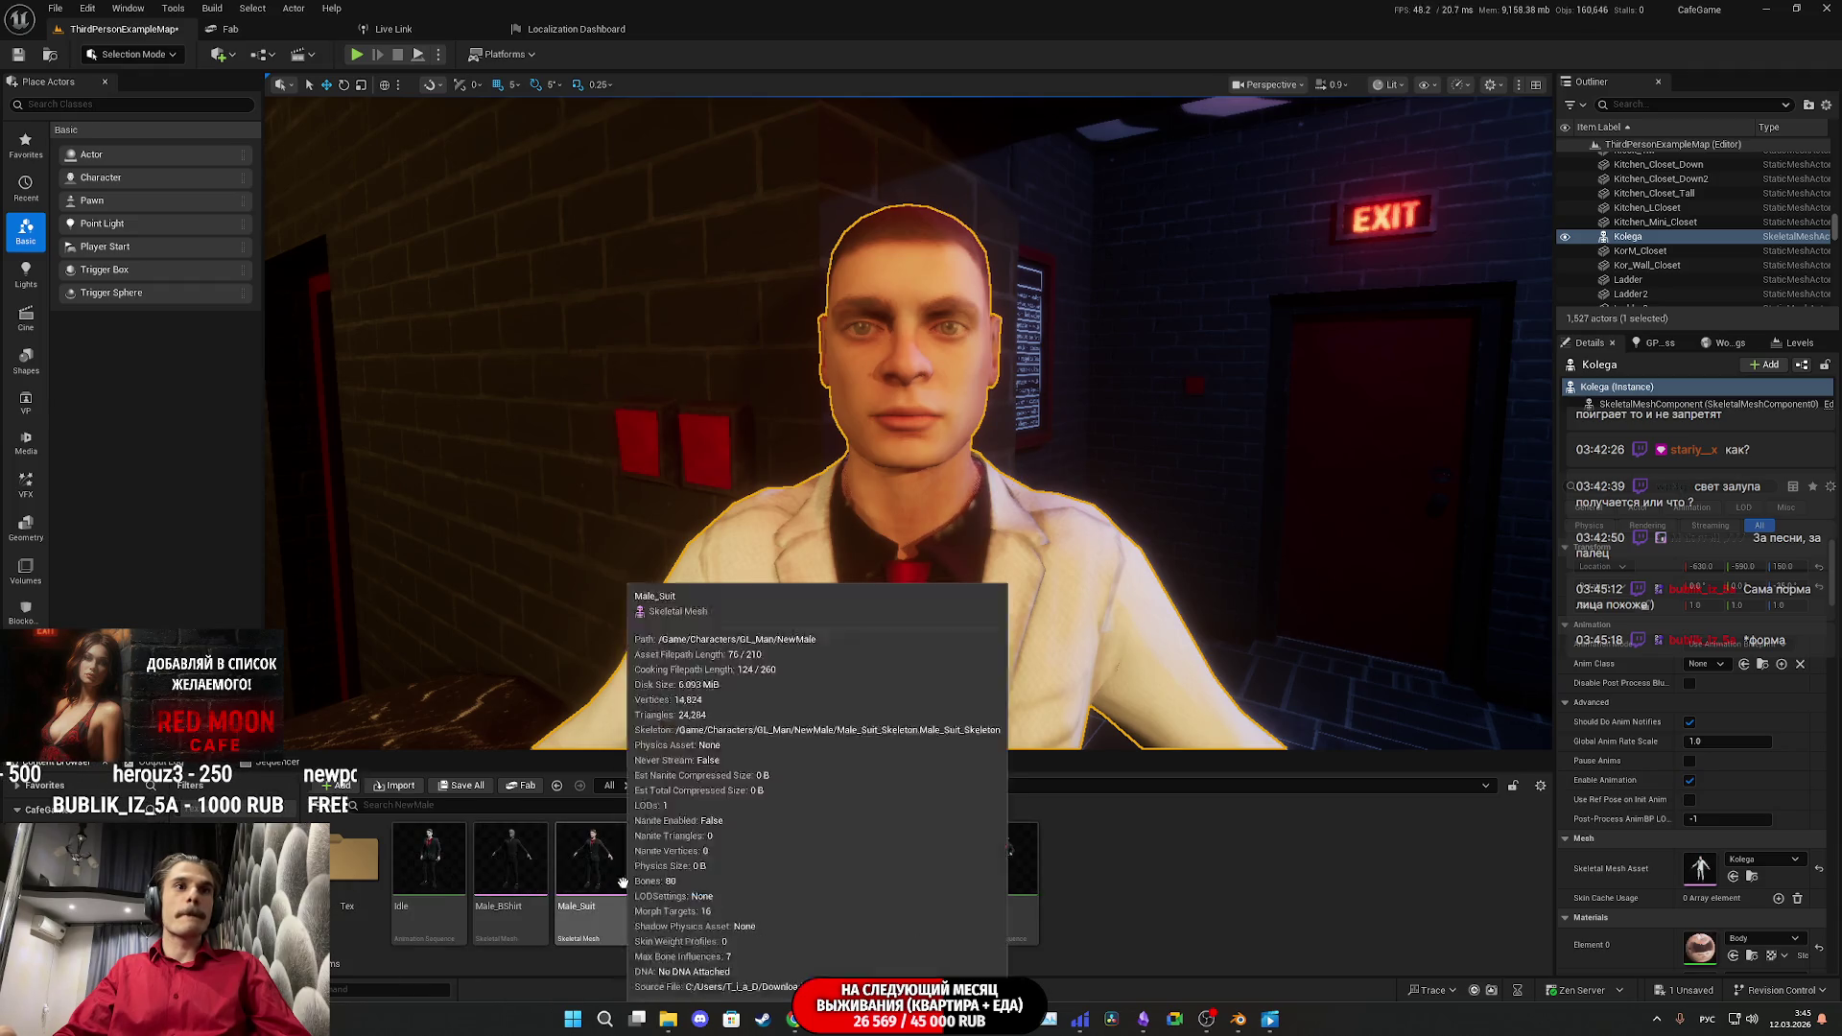
{"action": "mouse_move", "coordinate": [592, 858]}
{"action": "left_mouse_down"}
{"action": "mouse_move", "coordinate": [1448, 827]}
{"action": "mouse_move", "coordinate": [1744, 868]}
{"action": "left_mouse_up"}
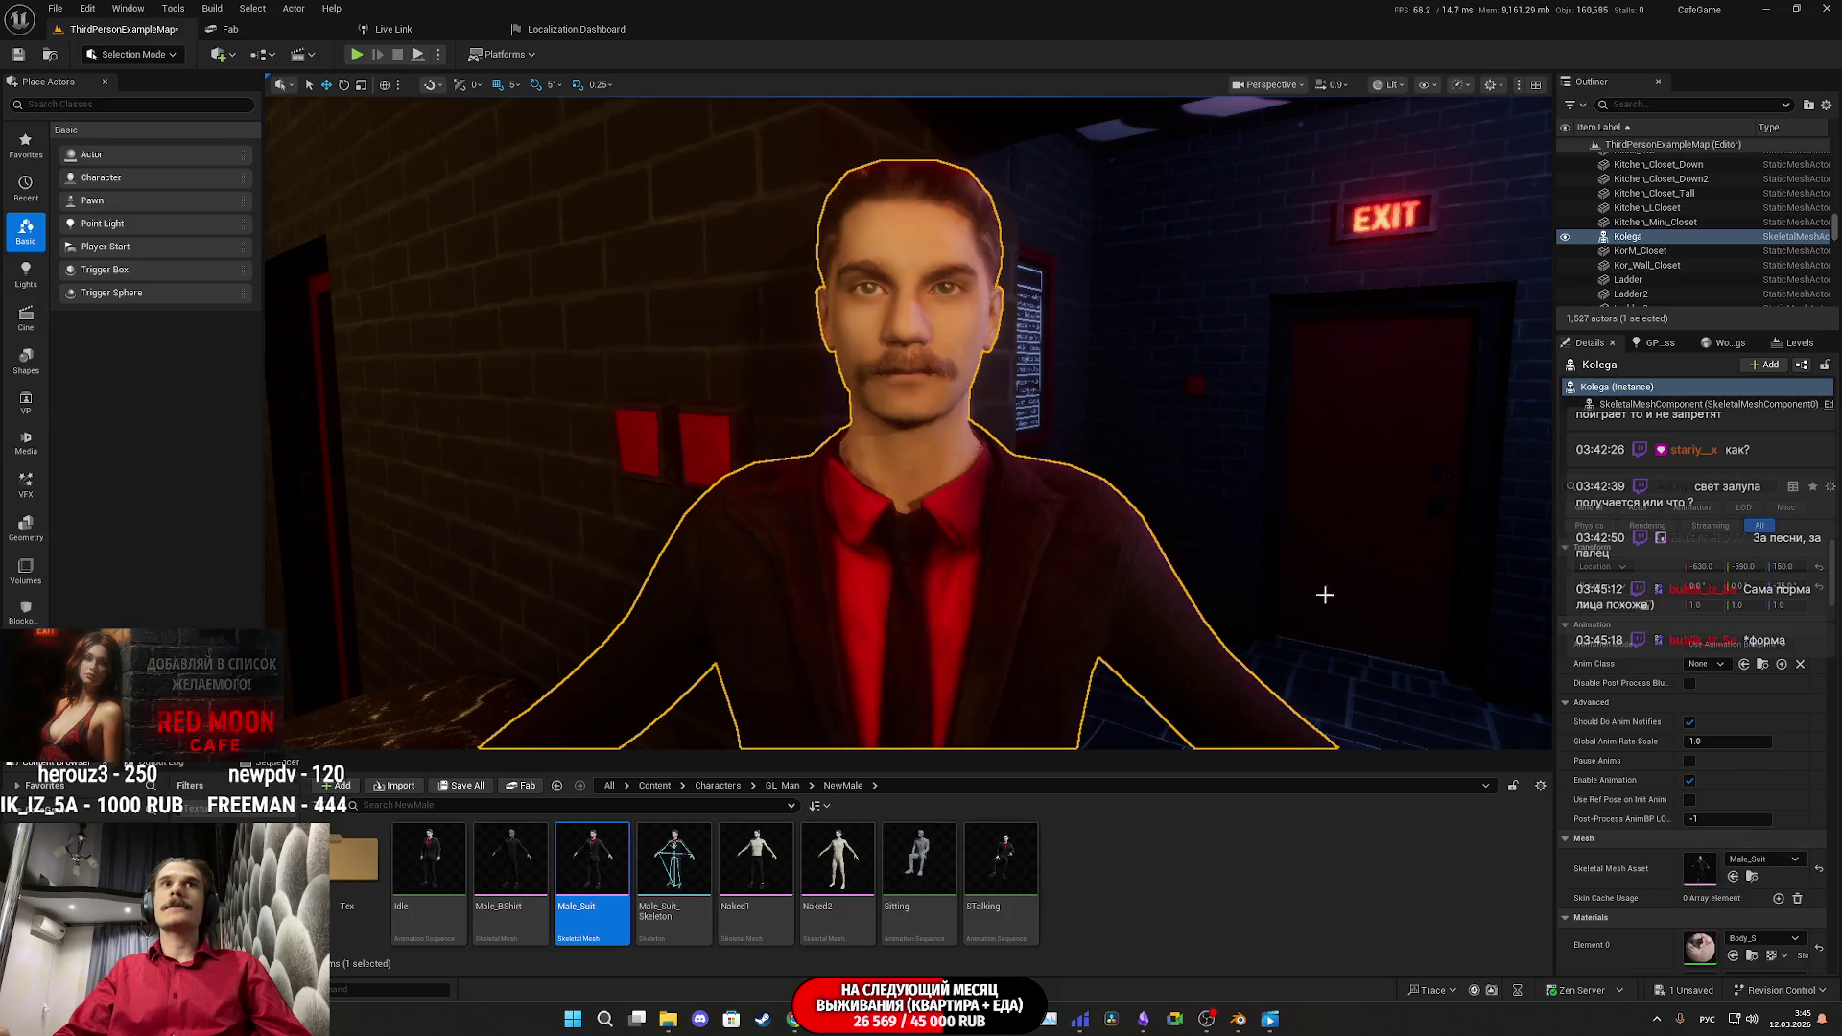
{"action": "left_click_drag", "start_coordinate": [1159, 493], "coordinate": [1024, 477]}
{"action": "key", "text": "g"}
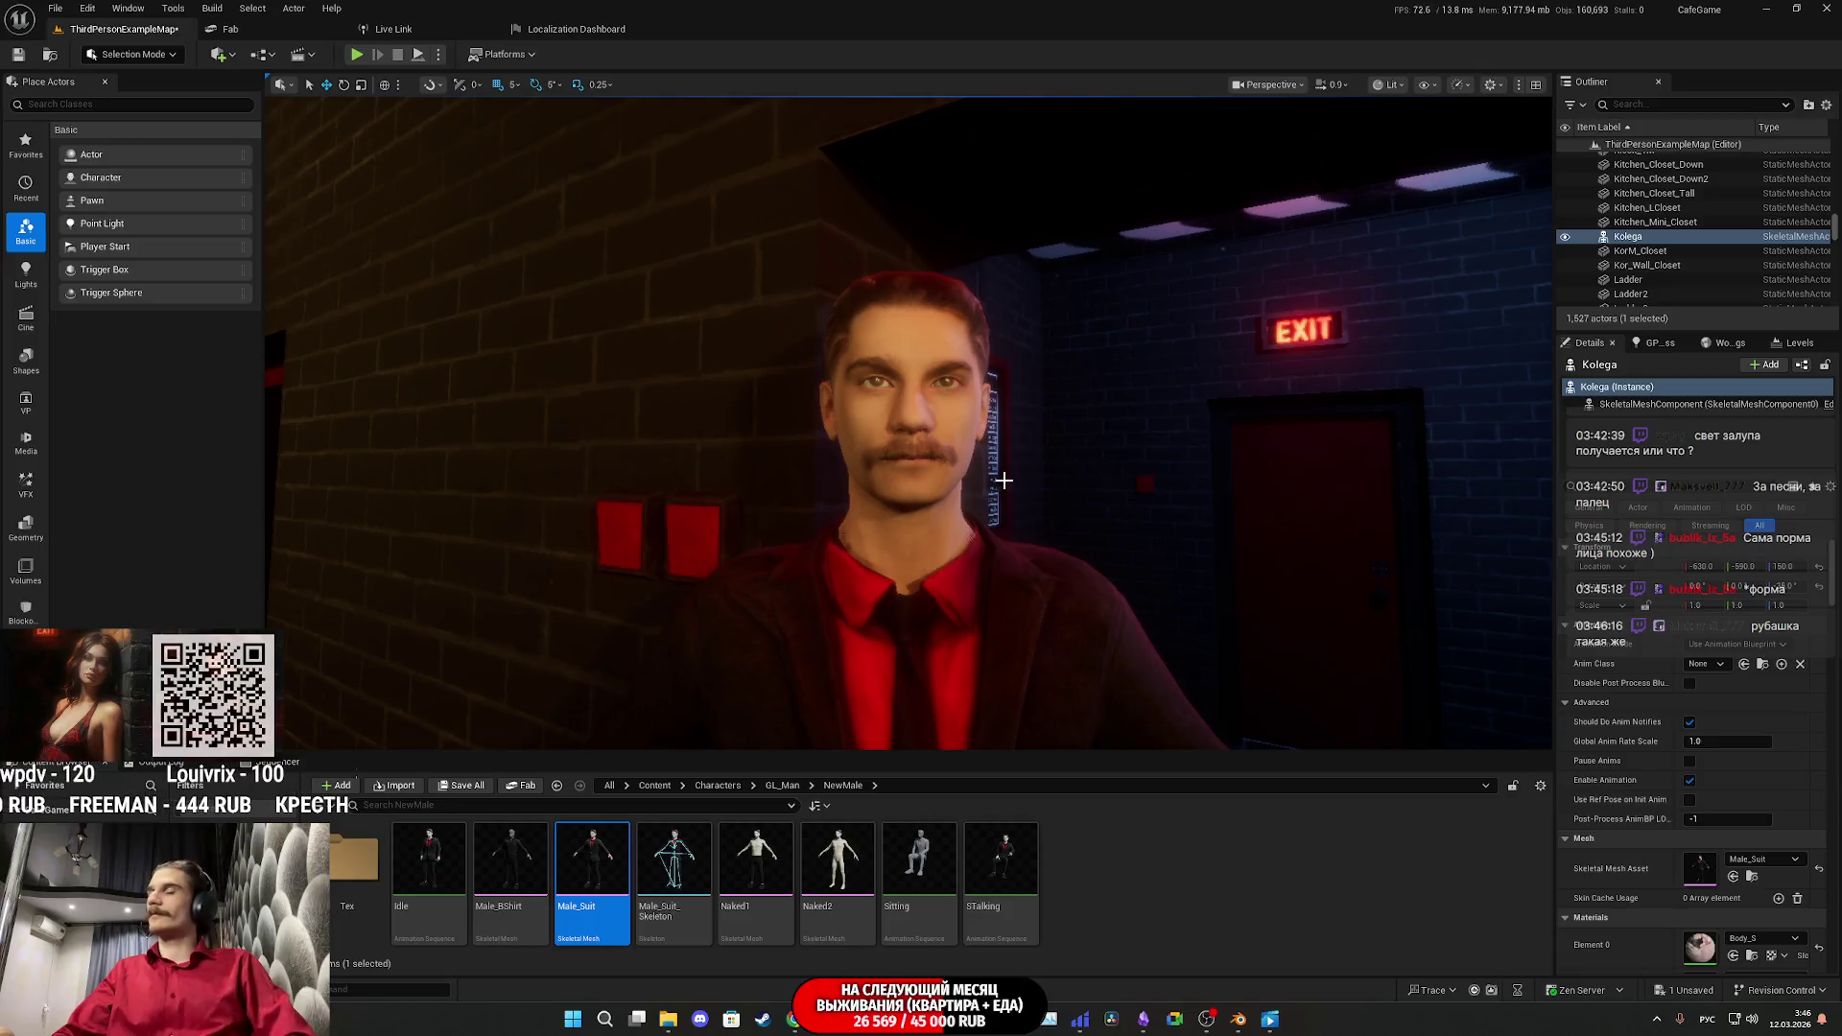
{"action": "left_click", "coordinate": [461, 785]}
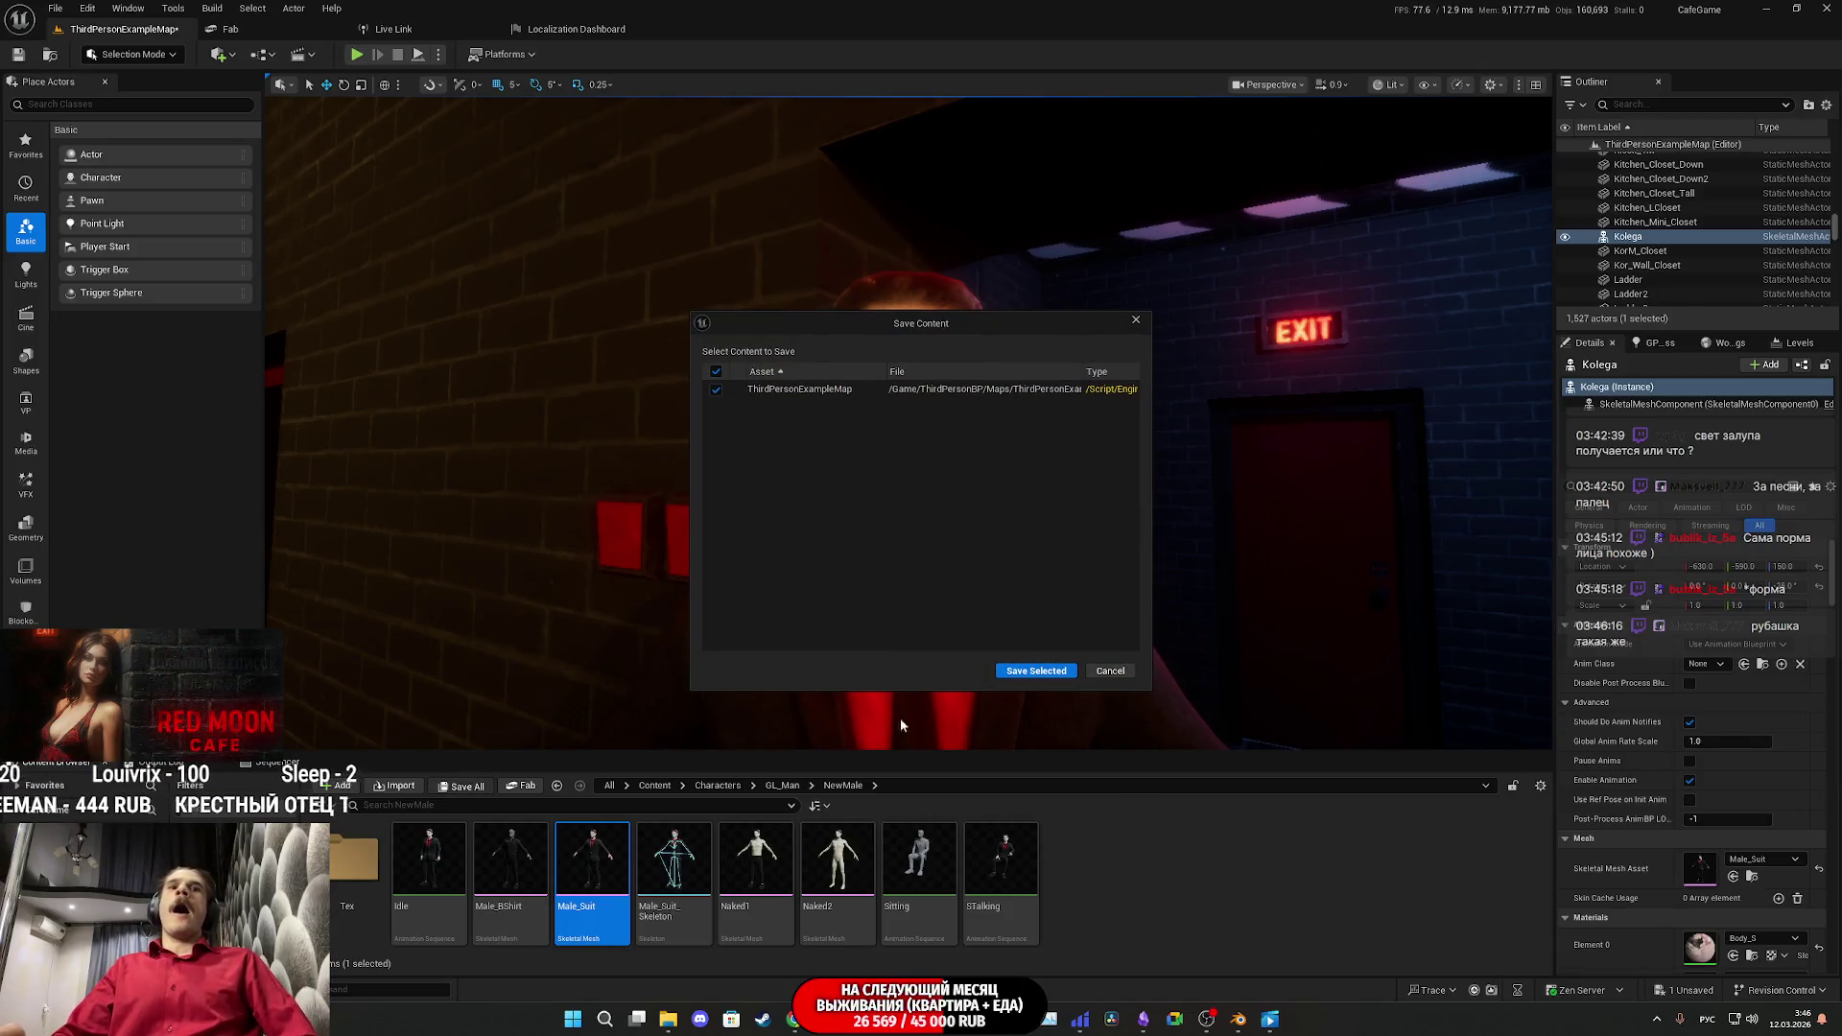
{"action": "left_click", "coordinate": [1033, 674]}
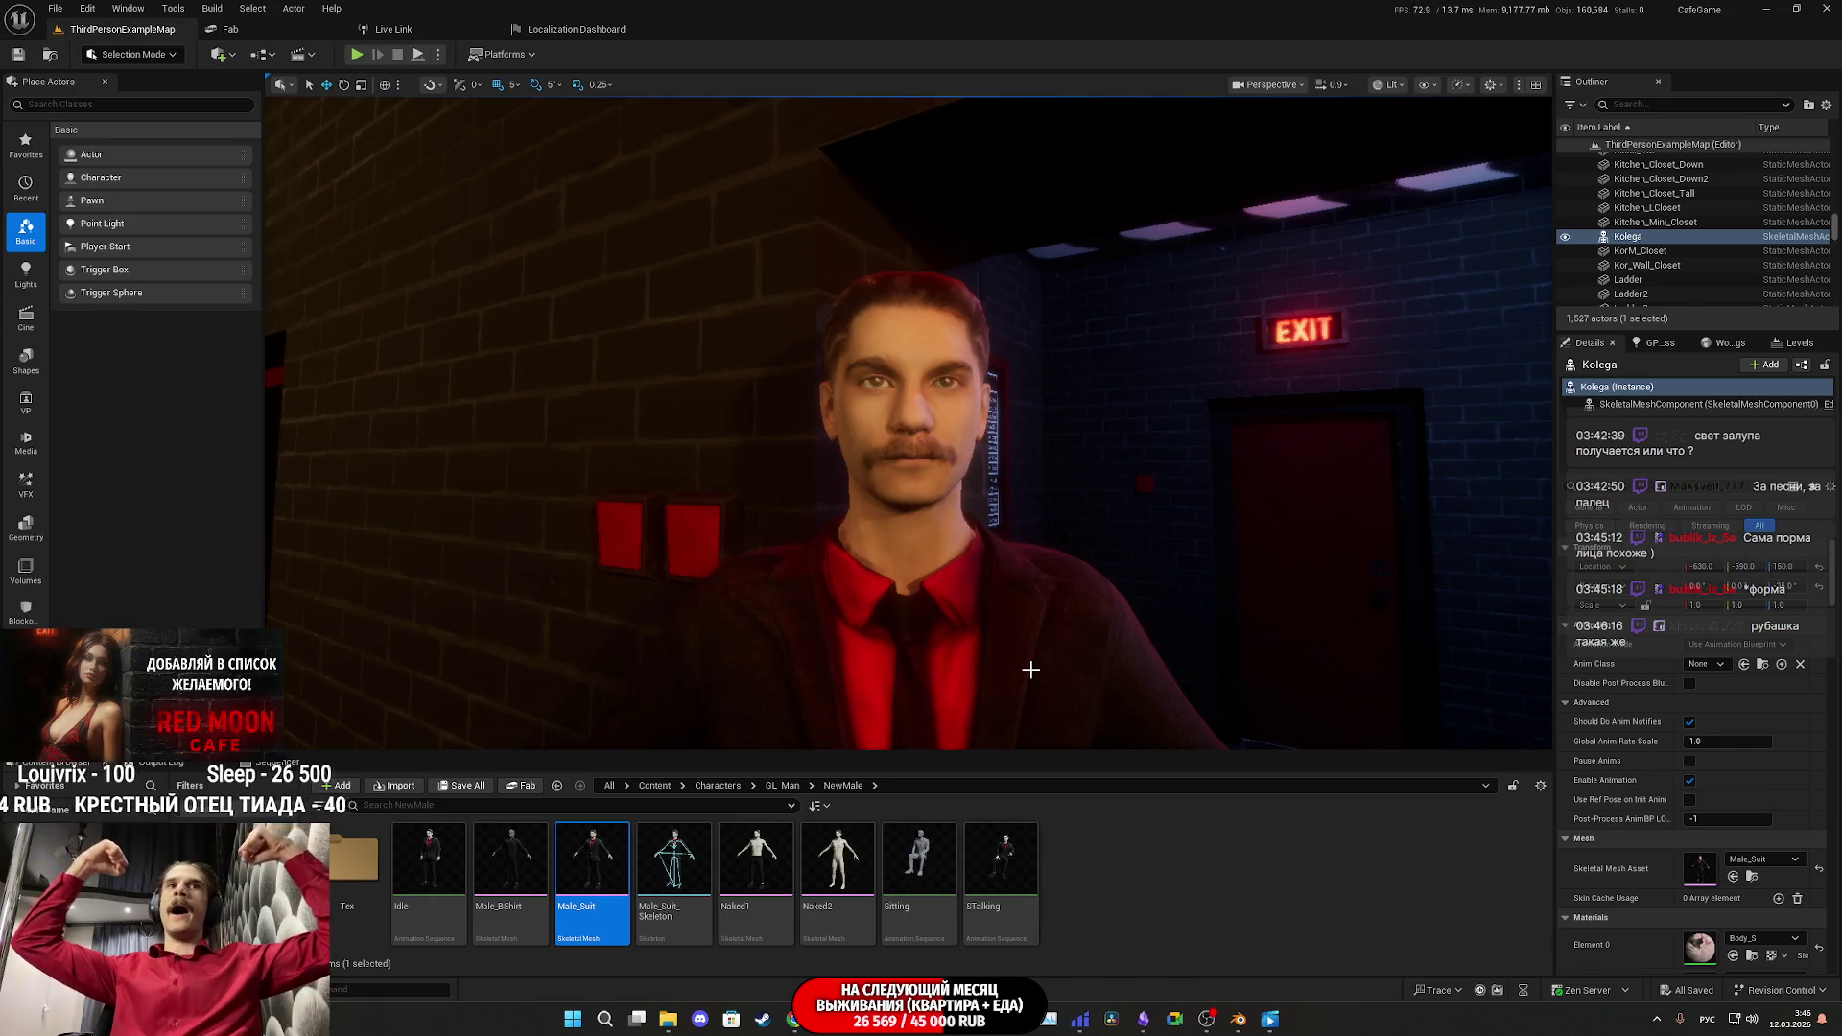
Step: Delete the Kolega character and save ThirdPersonExampleMap again
{"action": "left_click_drag", "start_coordinate": [1043, 688], "coordinate": [1043, 562]}
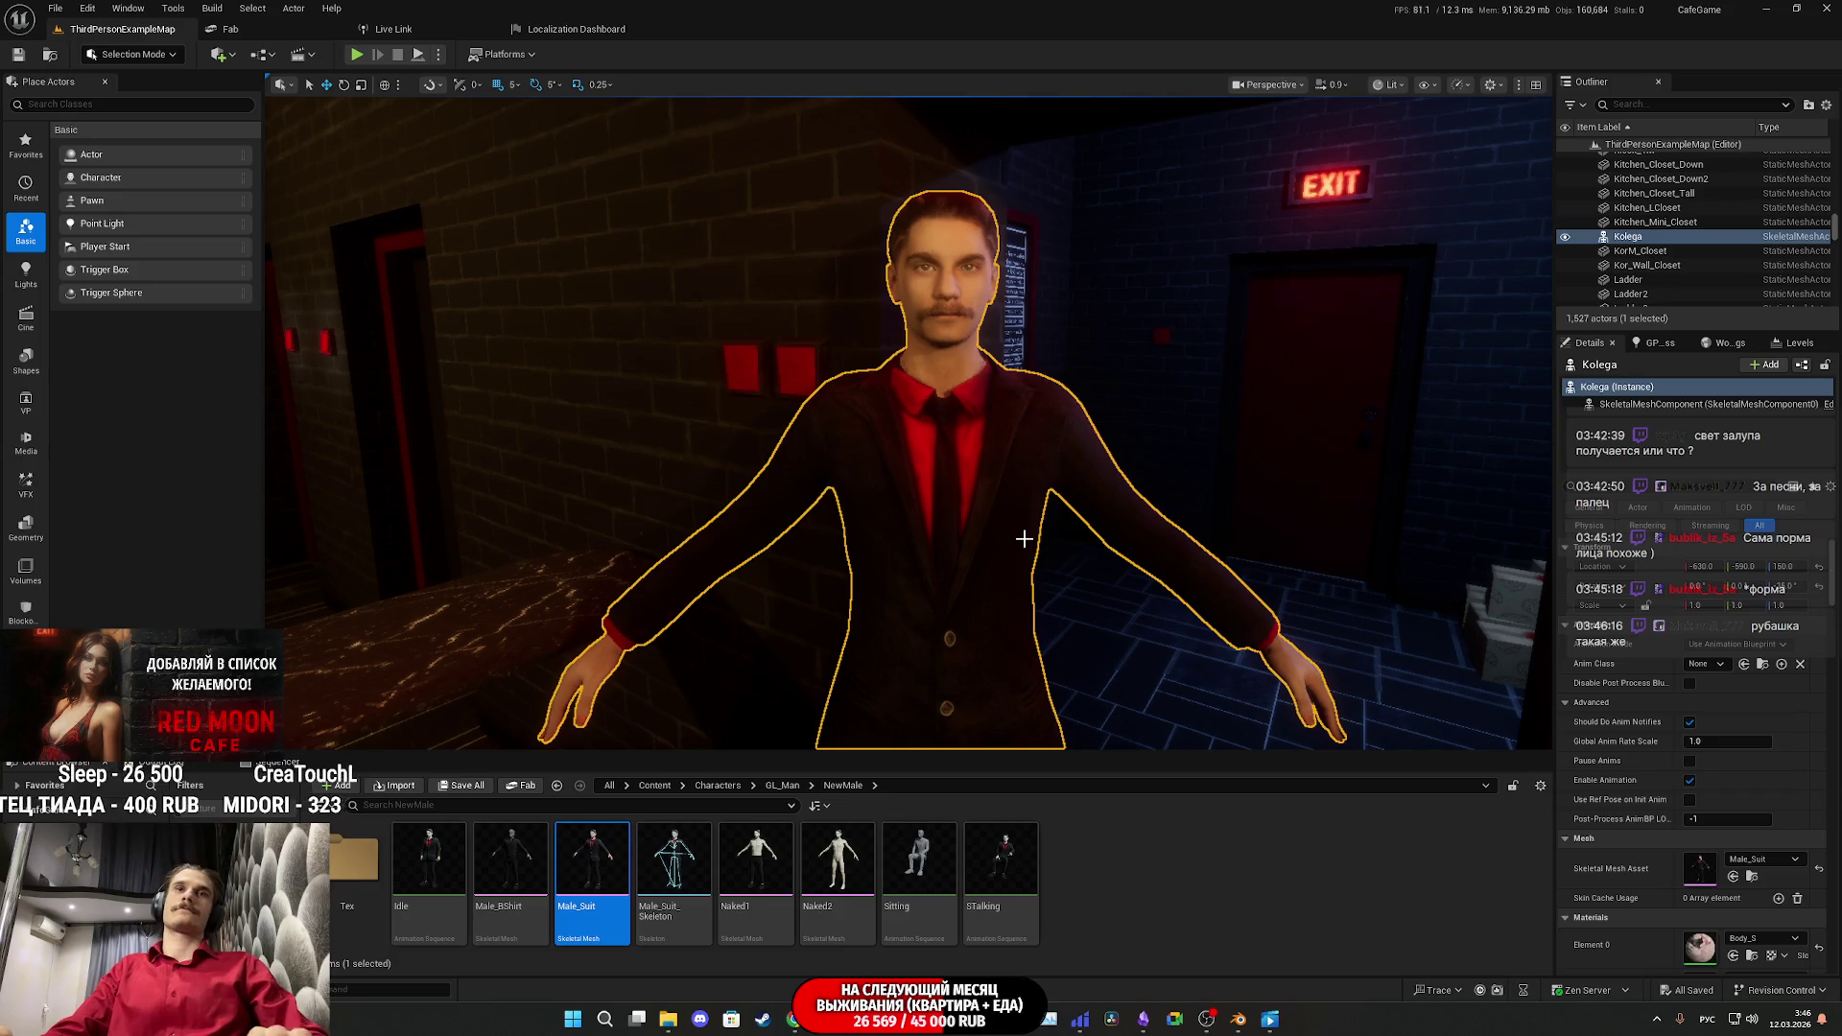
{"action": "key", "text": "Delete"}
{"action": "left_click", "coordinate": [461, 786]}
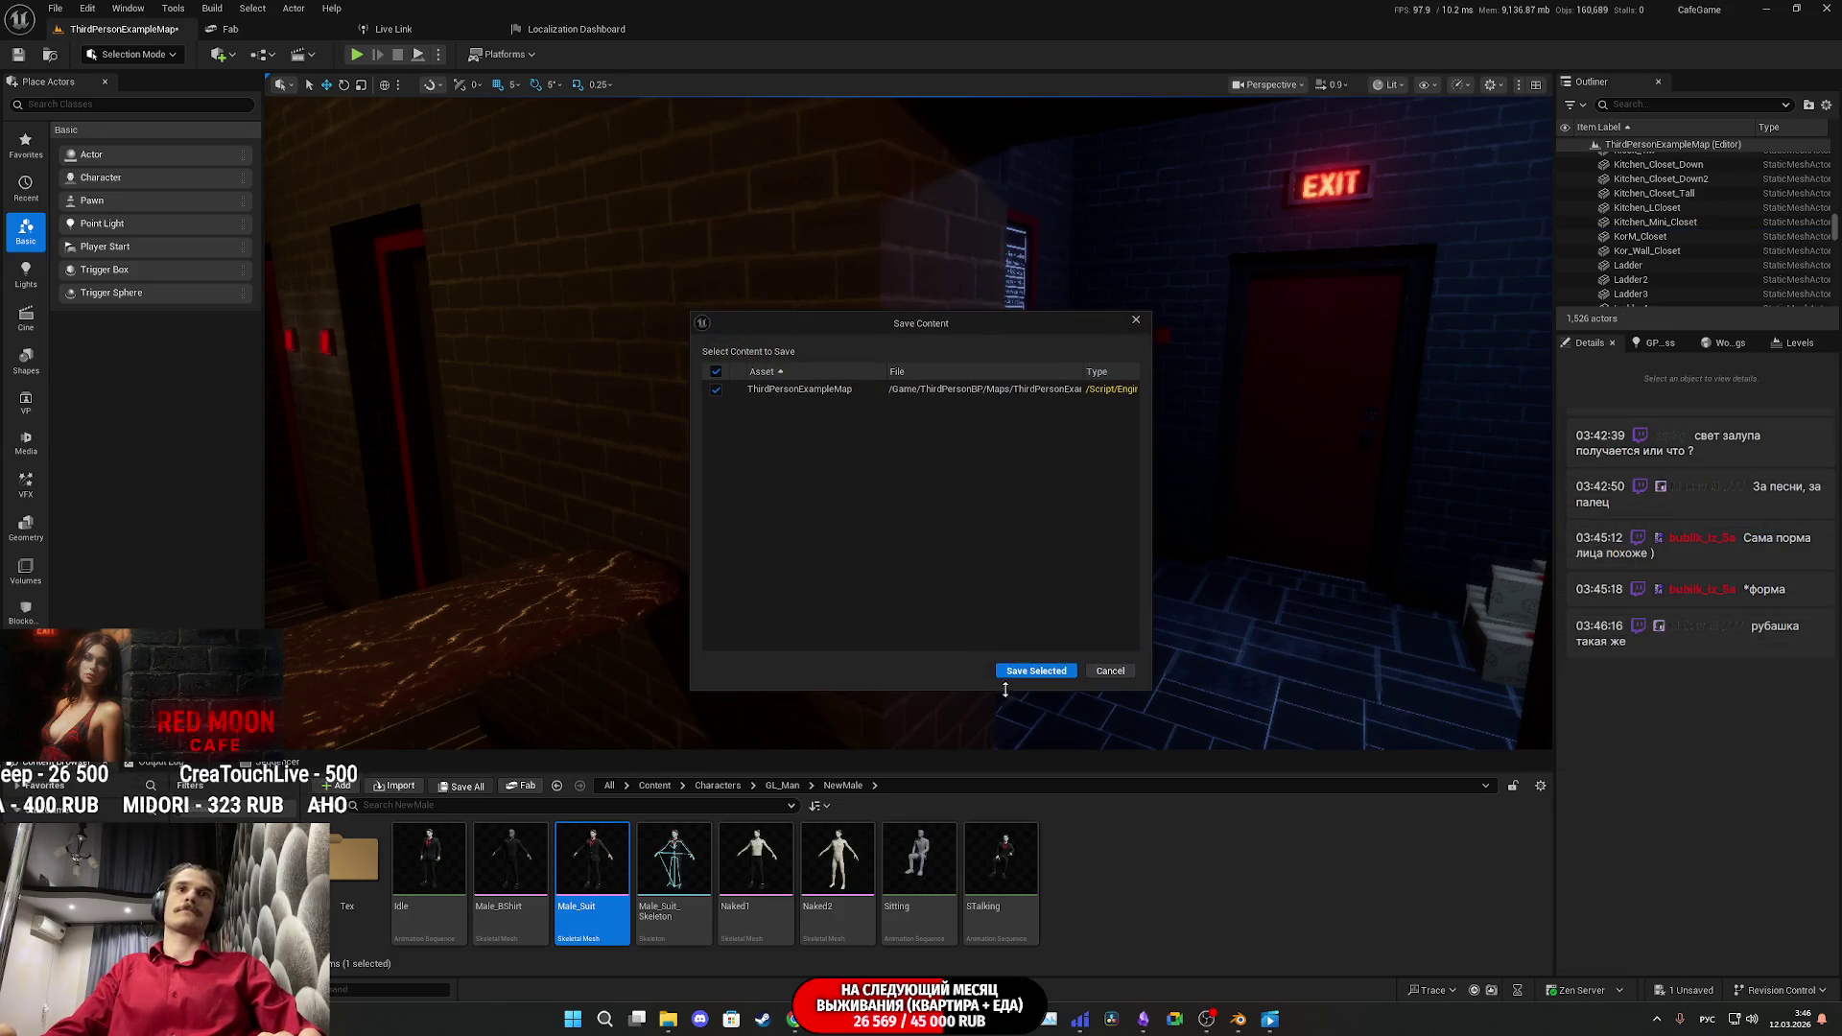
{"action": "left_click", "coordinate": [1025, 670]}
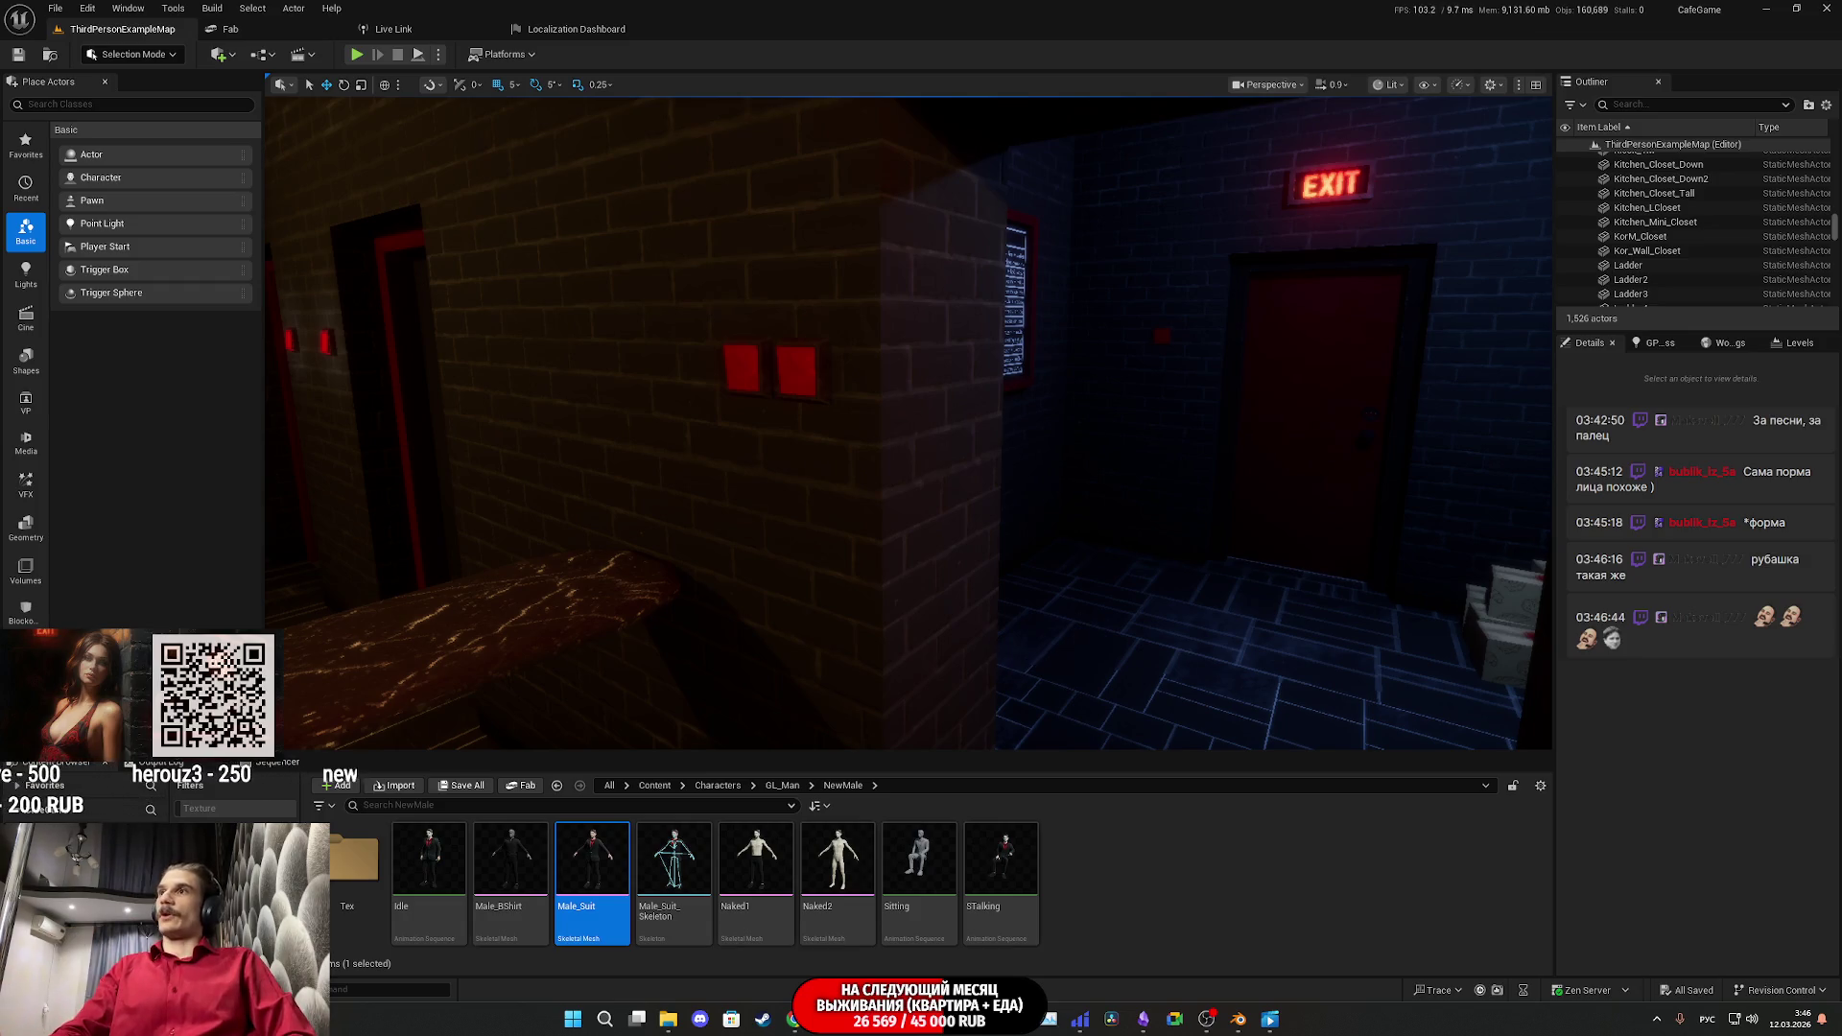
{"action": "scroll", "coordinate": [766, 396], "scroll_direction": "up", "scroll_amount": 3}
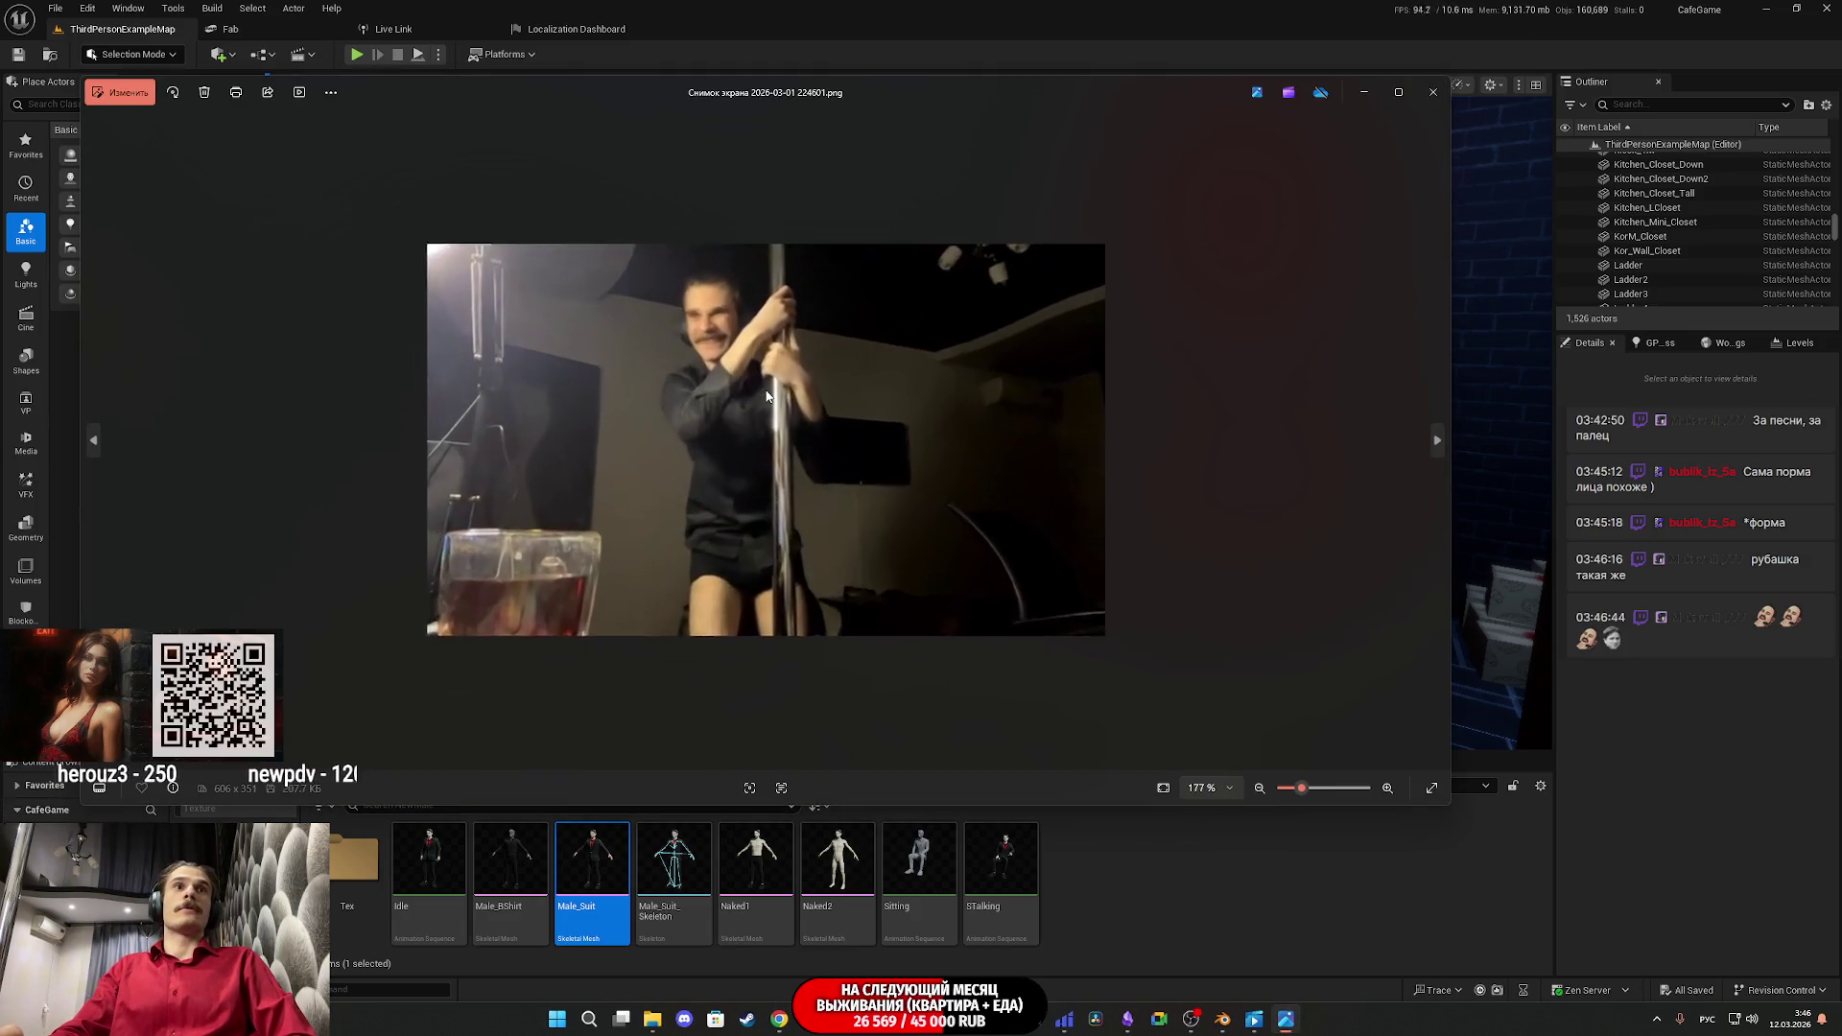
Step: Close the first reference screenshot and arrange the remaining two screenshots side by side
{"action": "left_click", "coordinate": [1433, 92]}
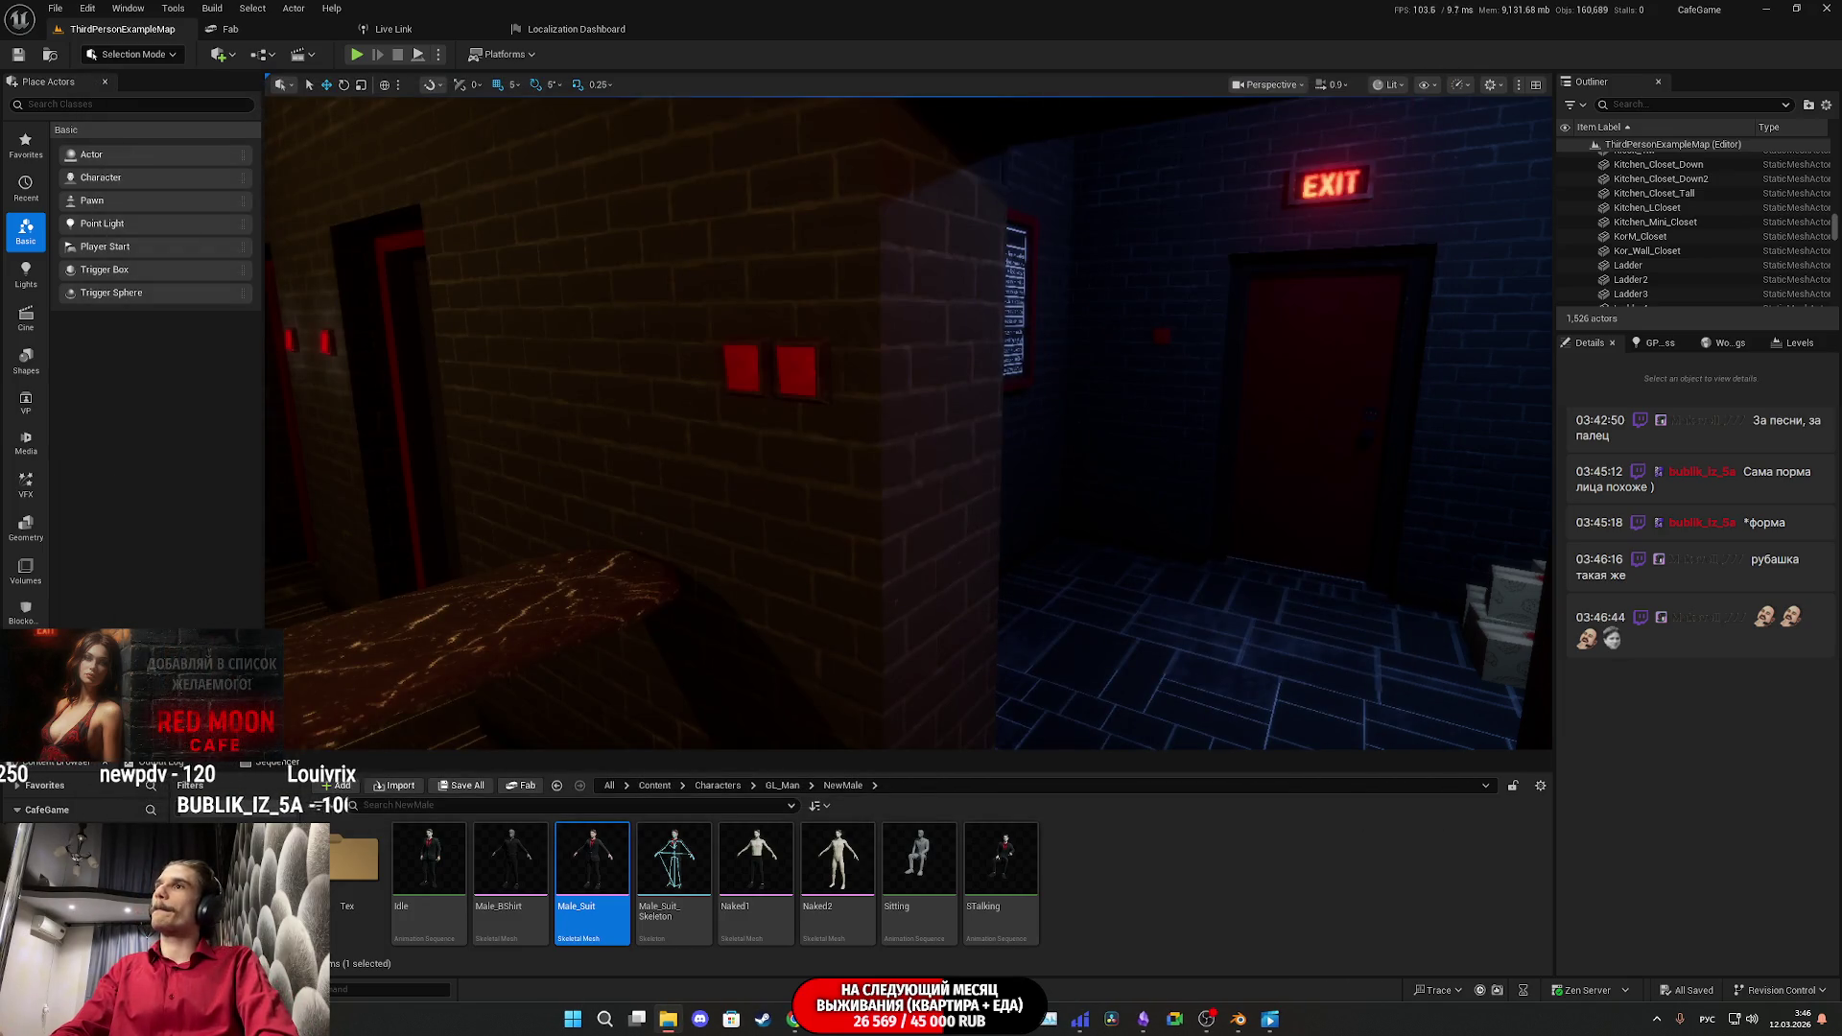
{"action": "scroll", "coordinate": [749, 316], "scroll_direction": "up", "scroll_amount": 3}
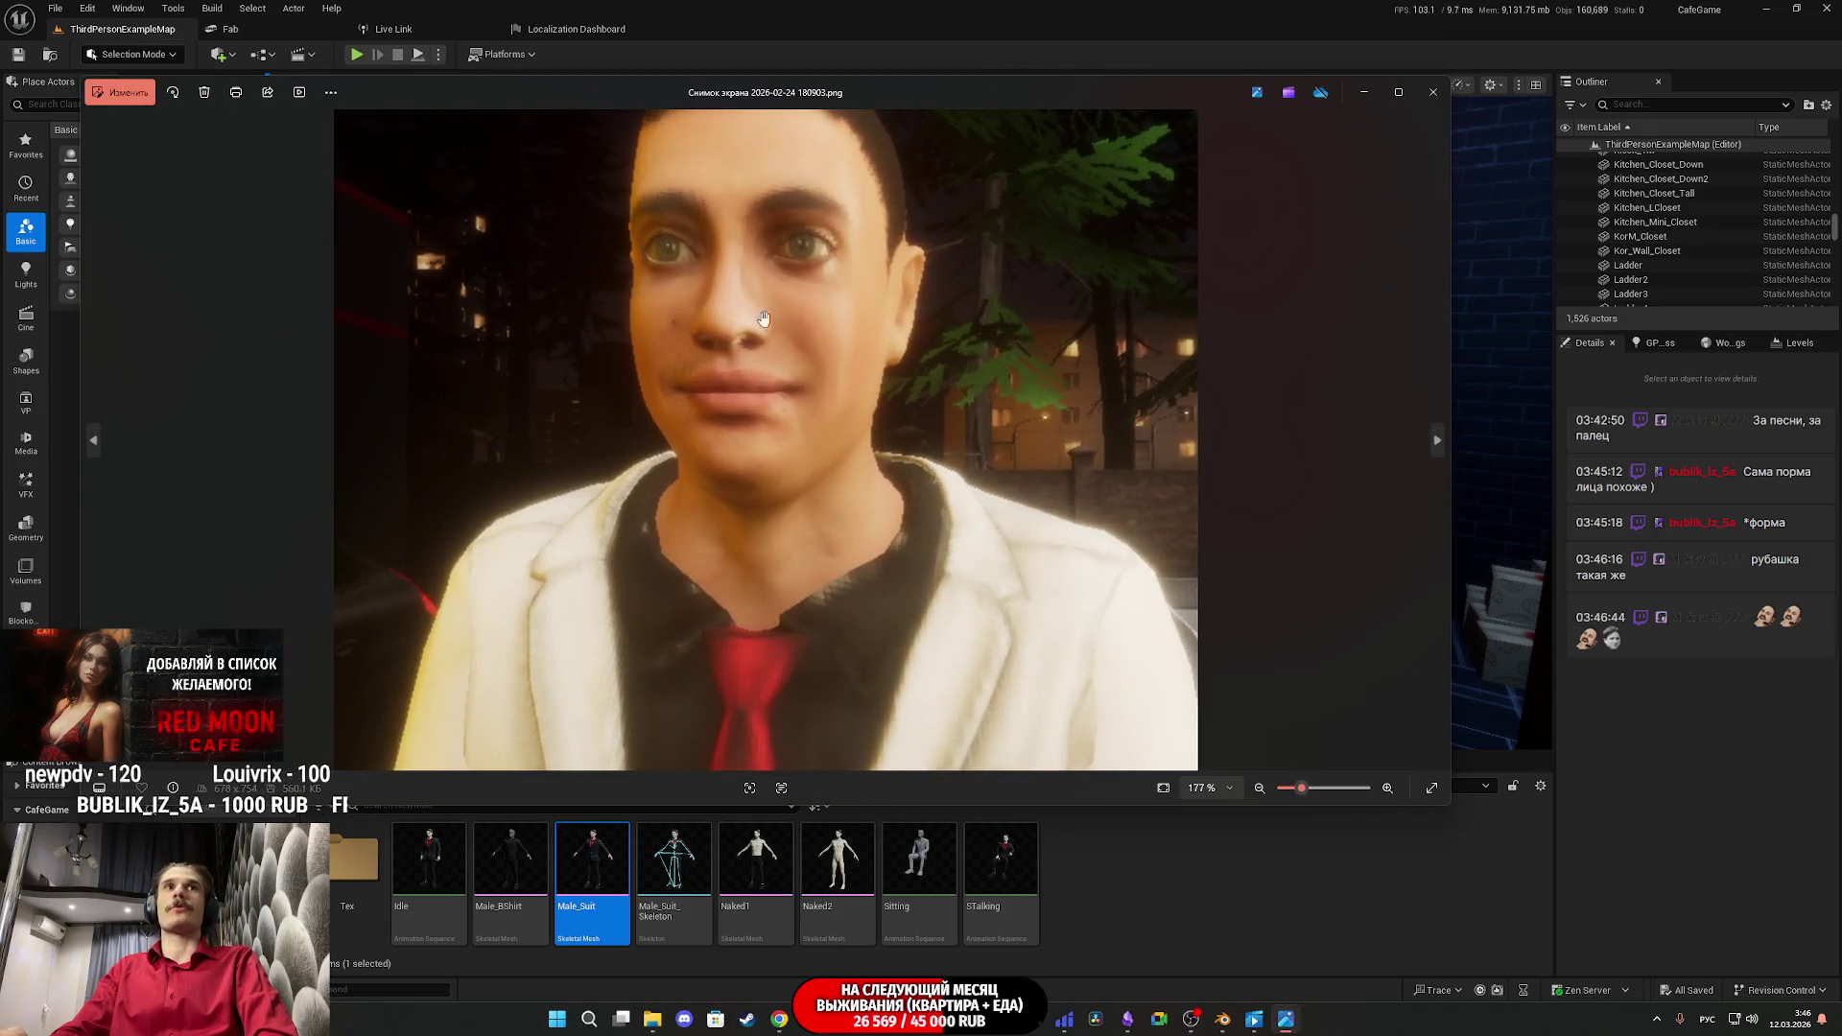
{"action": "scroll", "coordinate": [933, 440], "scroll_direction": "down", "scroll_amount": 3}
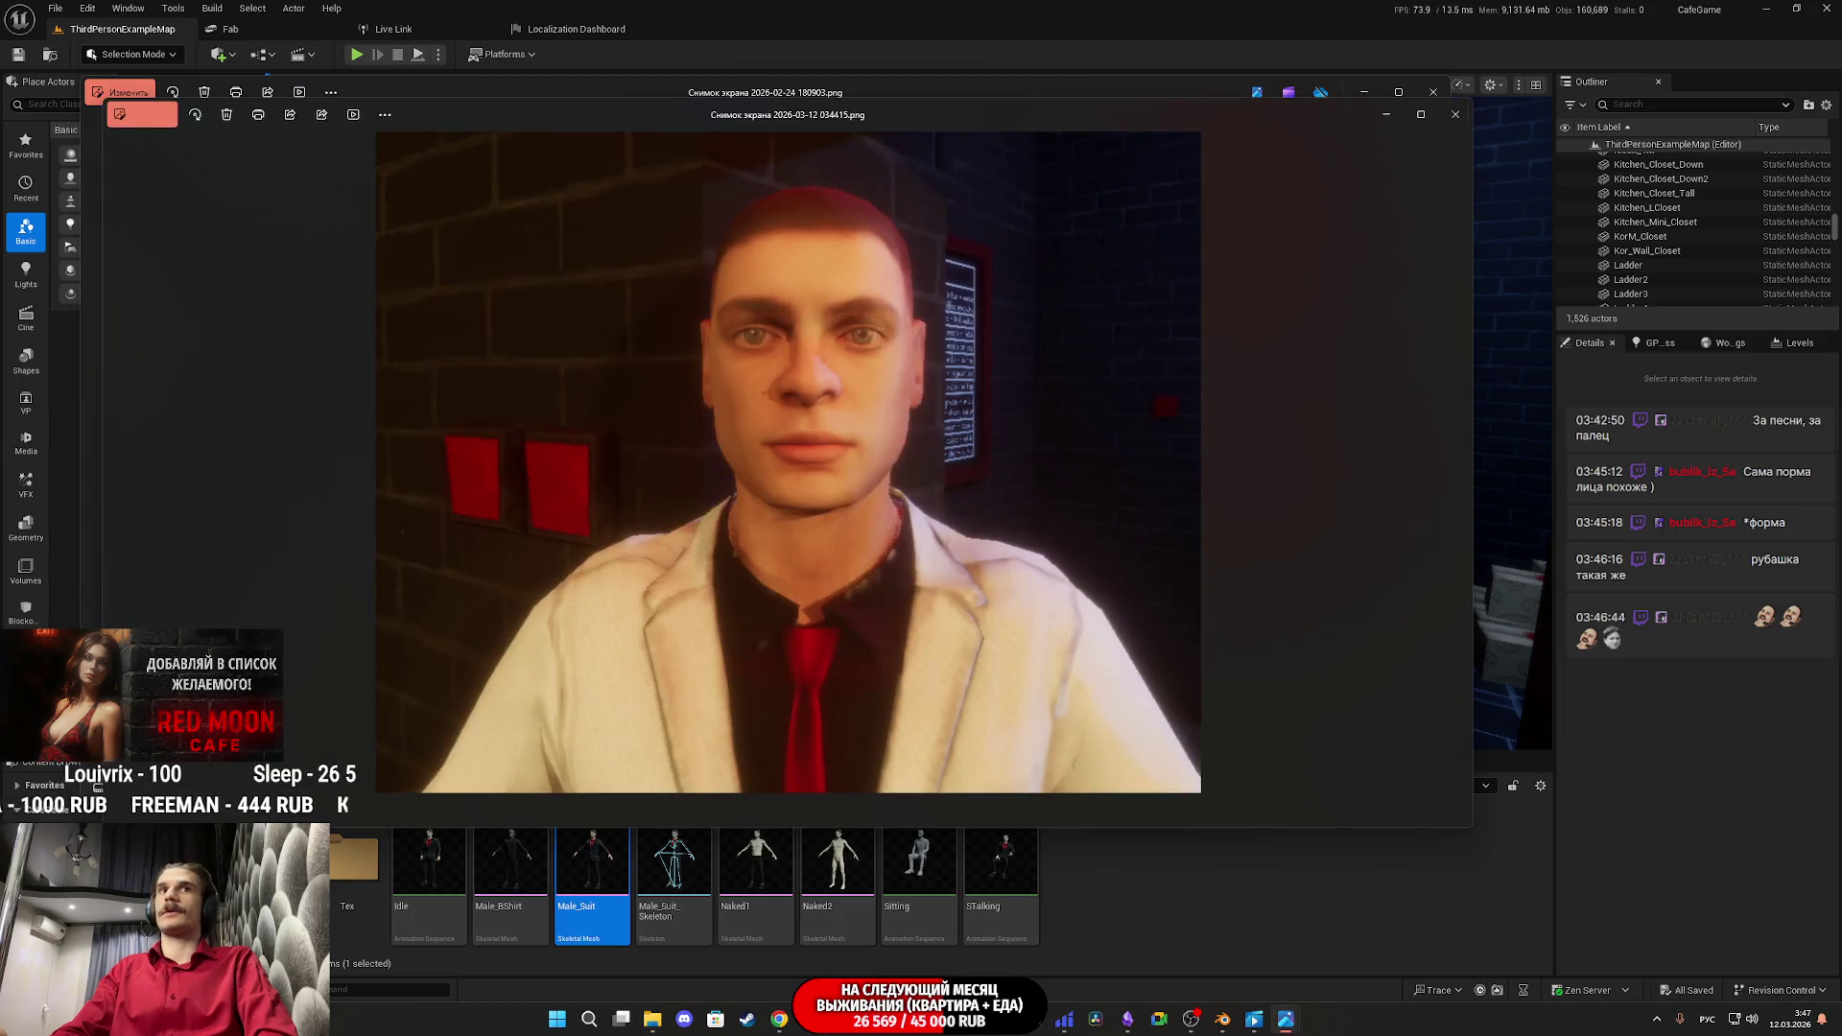
{"action": "mouse_move", "coordinate": [868, 113]}
{"action": "left_mouse_down"}
{"action": "mouse_move", "coordinate": [921, 385]}
{"action": "mouse_move", "coordinate": [809, 590]}
{"action": "left_mouse_up"}
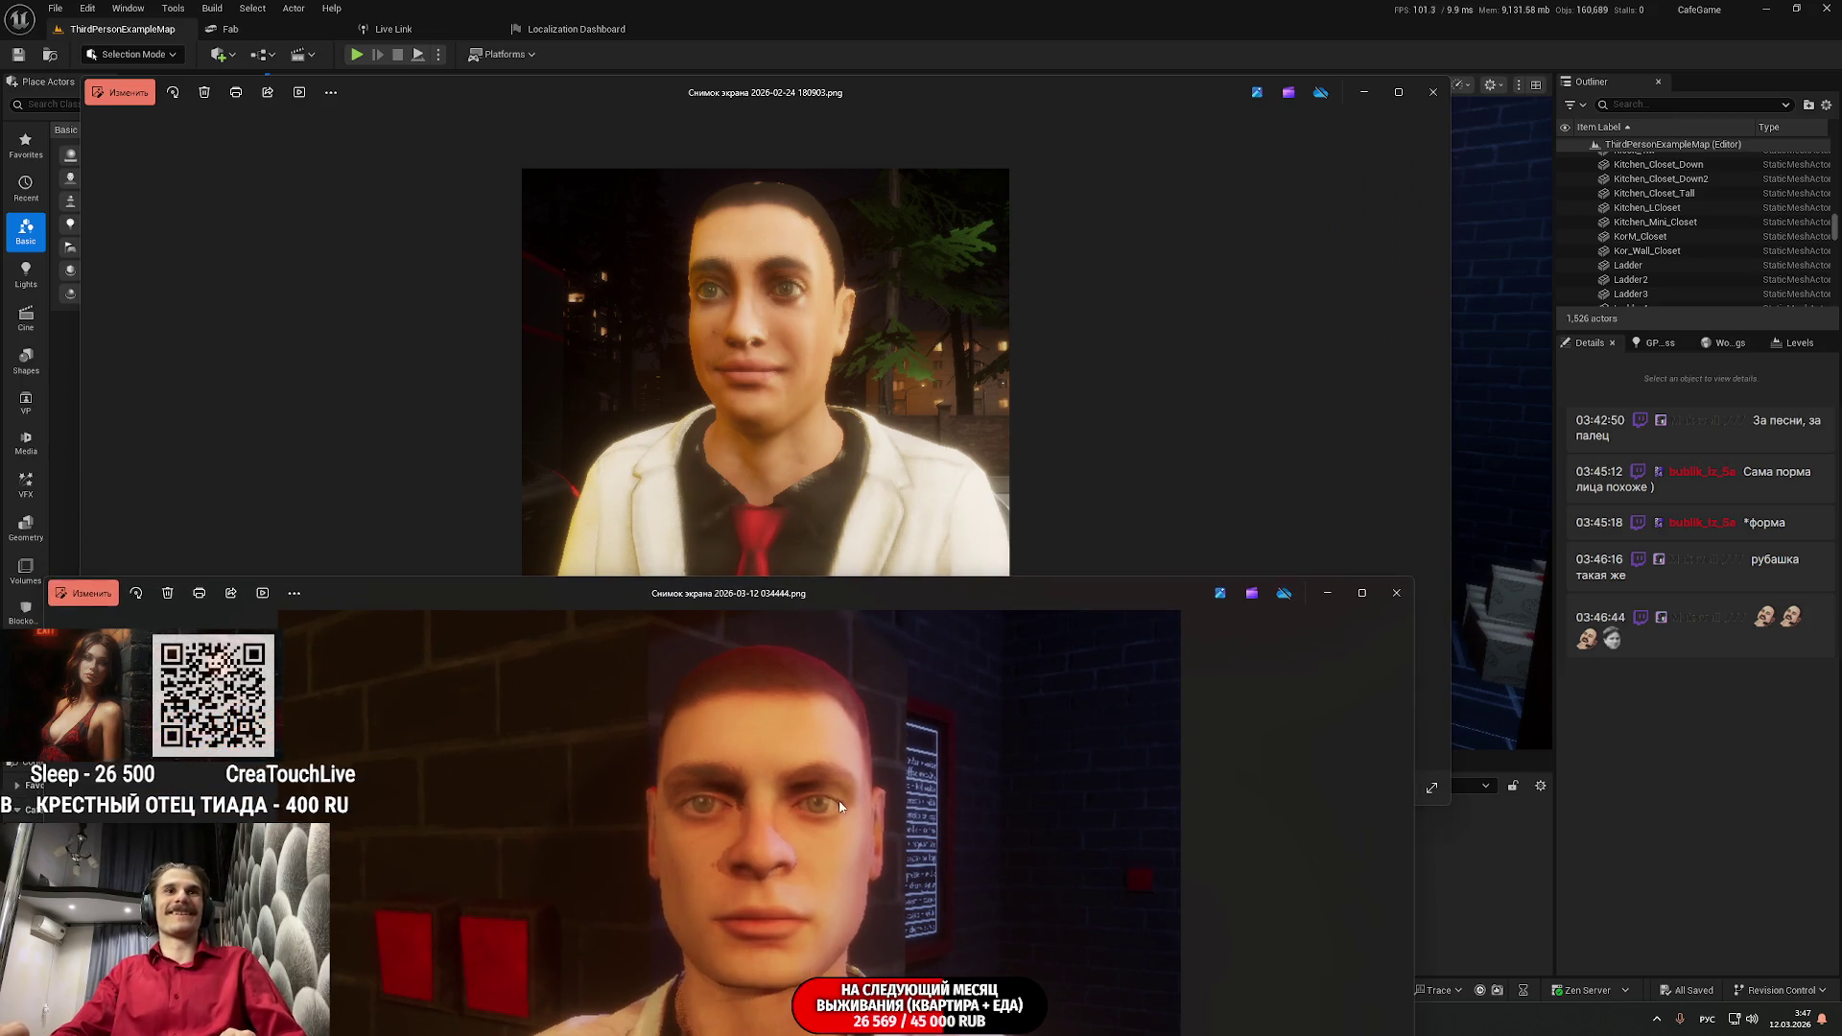
{"action": "mouse_move", "coordinate": [794, 605]}
{"action": "left_mouse_down"}
{"action": "mouse_move", "coordinate": [1250, 605]}
{"action": "mouse_move", "coordinate": [1324, 501]}
{"action": "mouse_move", "coordinate": [1497, 431]}
{"action": "mouse_move", "coordinate": [1664, 199]}
{"action": "mouse_move", "coordinate": [1655, 130]}
{"action": "mouse_move", "coordinate": [1634, 123]}
{"action": "left_mouse_up"}
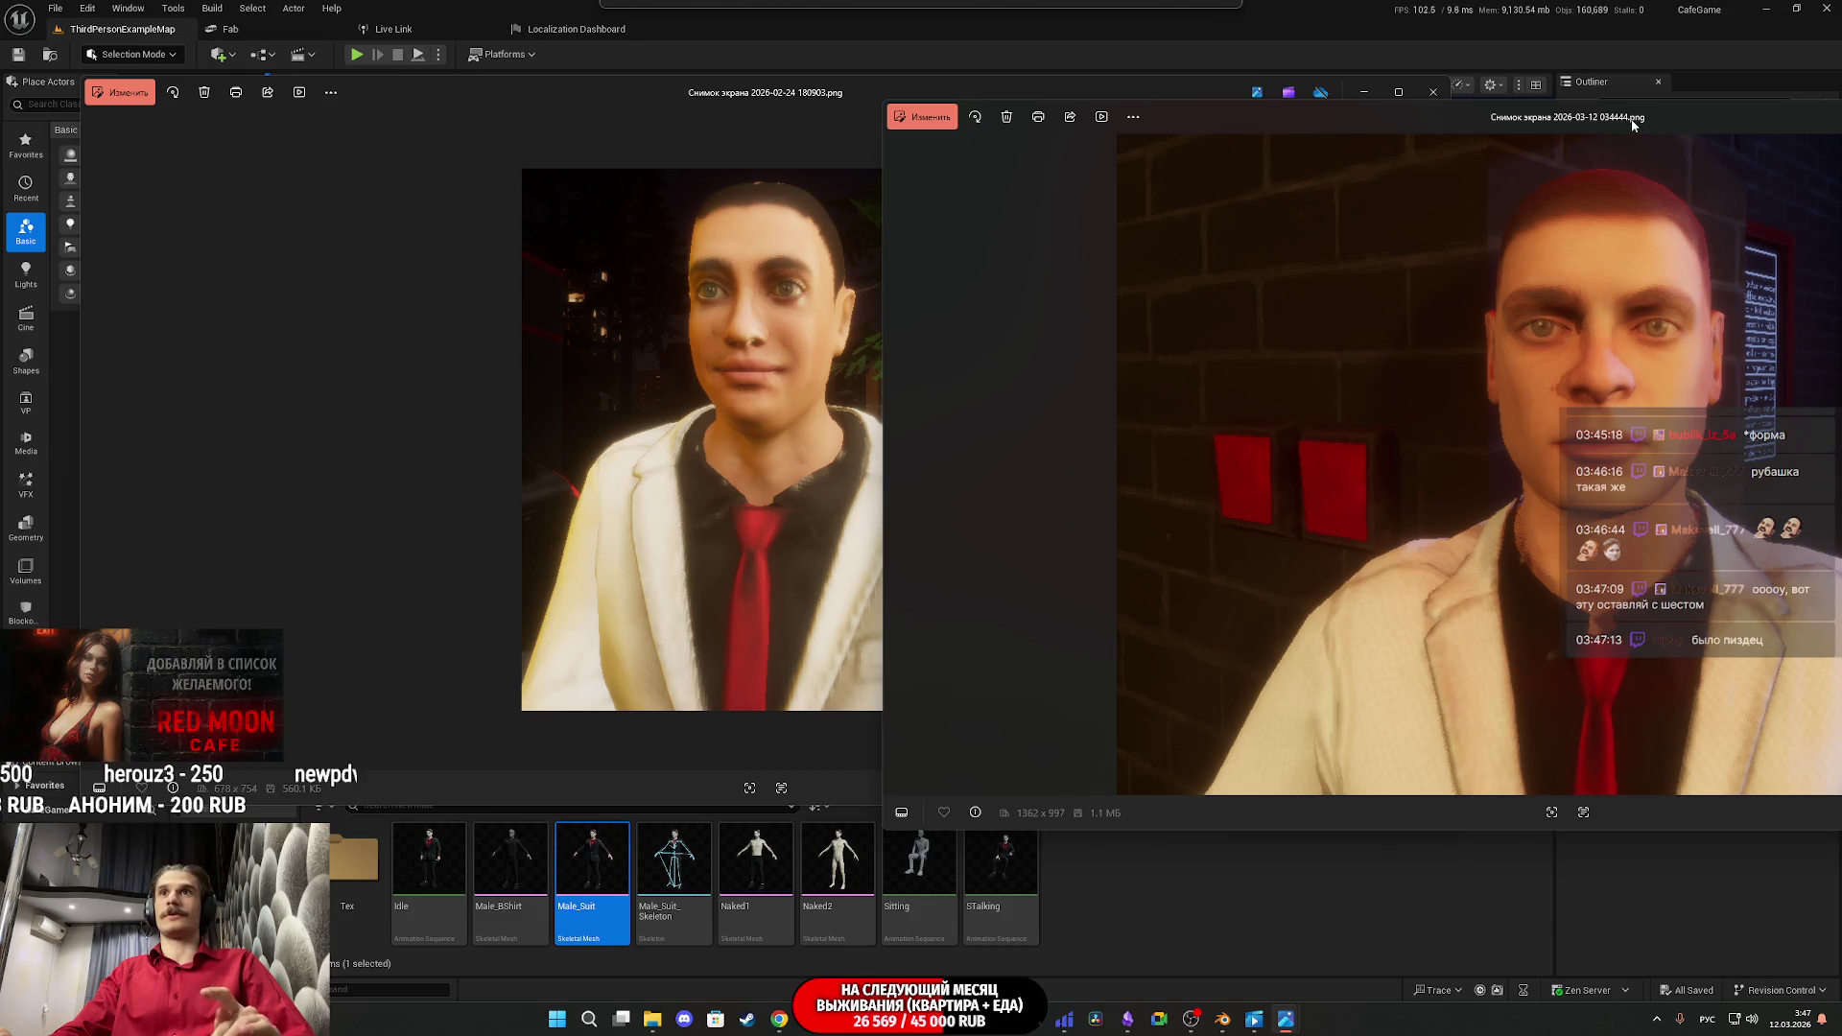
{"action": "mouse_move", "coordinate": [1634, 122]}
{"action": "left_mouse_down"}
{"action": "mouse_move", "coordinate": [1051, 243]}
{"action": "mouse_move", "coordinate": [1047, 185]}
{"action": "mouse_move", "coordinate": [1021, 165]}
{"action": "mouse_move", "coordinate": [743, 701]}
{"action": "mouse_move", "coordinate": [843, 439]}
{"action": "mouse_move", "coordinate": [827, 344]}
{"action": "left_mouse_up"}
Step: Close the 034444.png, 180903.png and mustached-man screenshots in turn
{"action": "left_click", "coordinate": [1404, 347]}
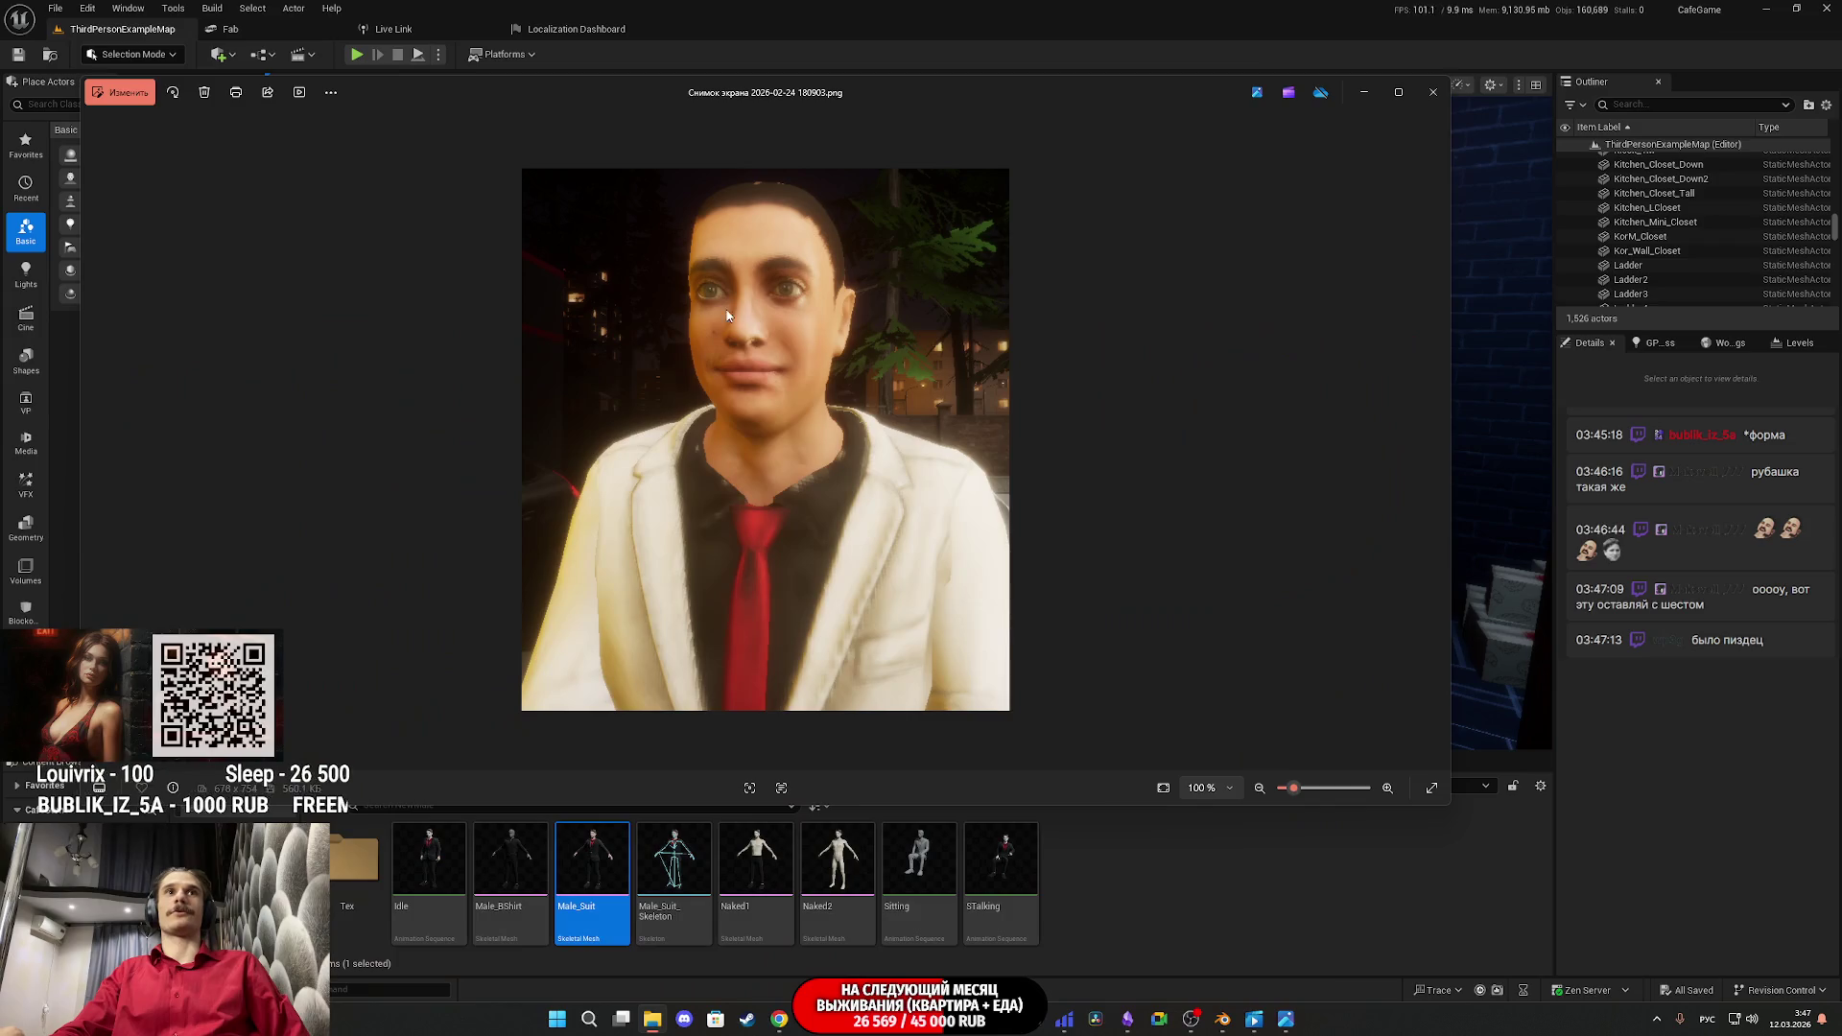
{"action": "scroll", "coordinate": [790, 359], "scroll_direction": "up", "scroll_amount": 1}
{"action": "scroll", "coordinate": [790, 359], "scroll_direction": "down", "scroll_amount": 1}
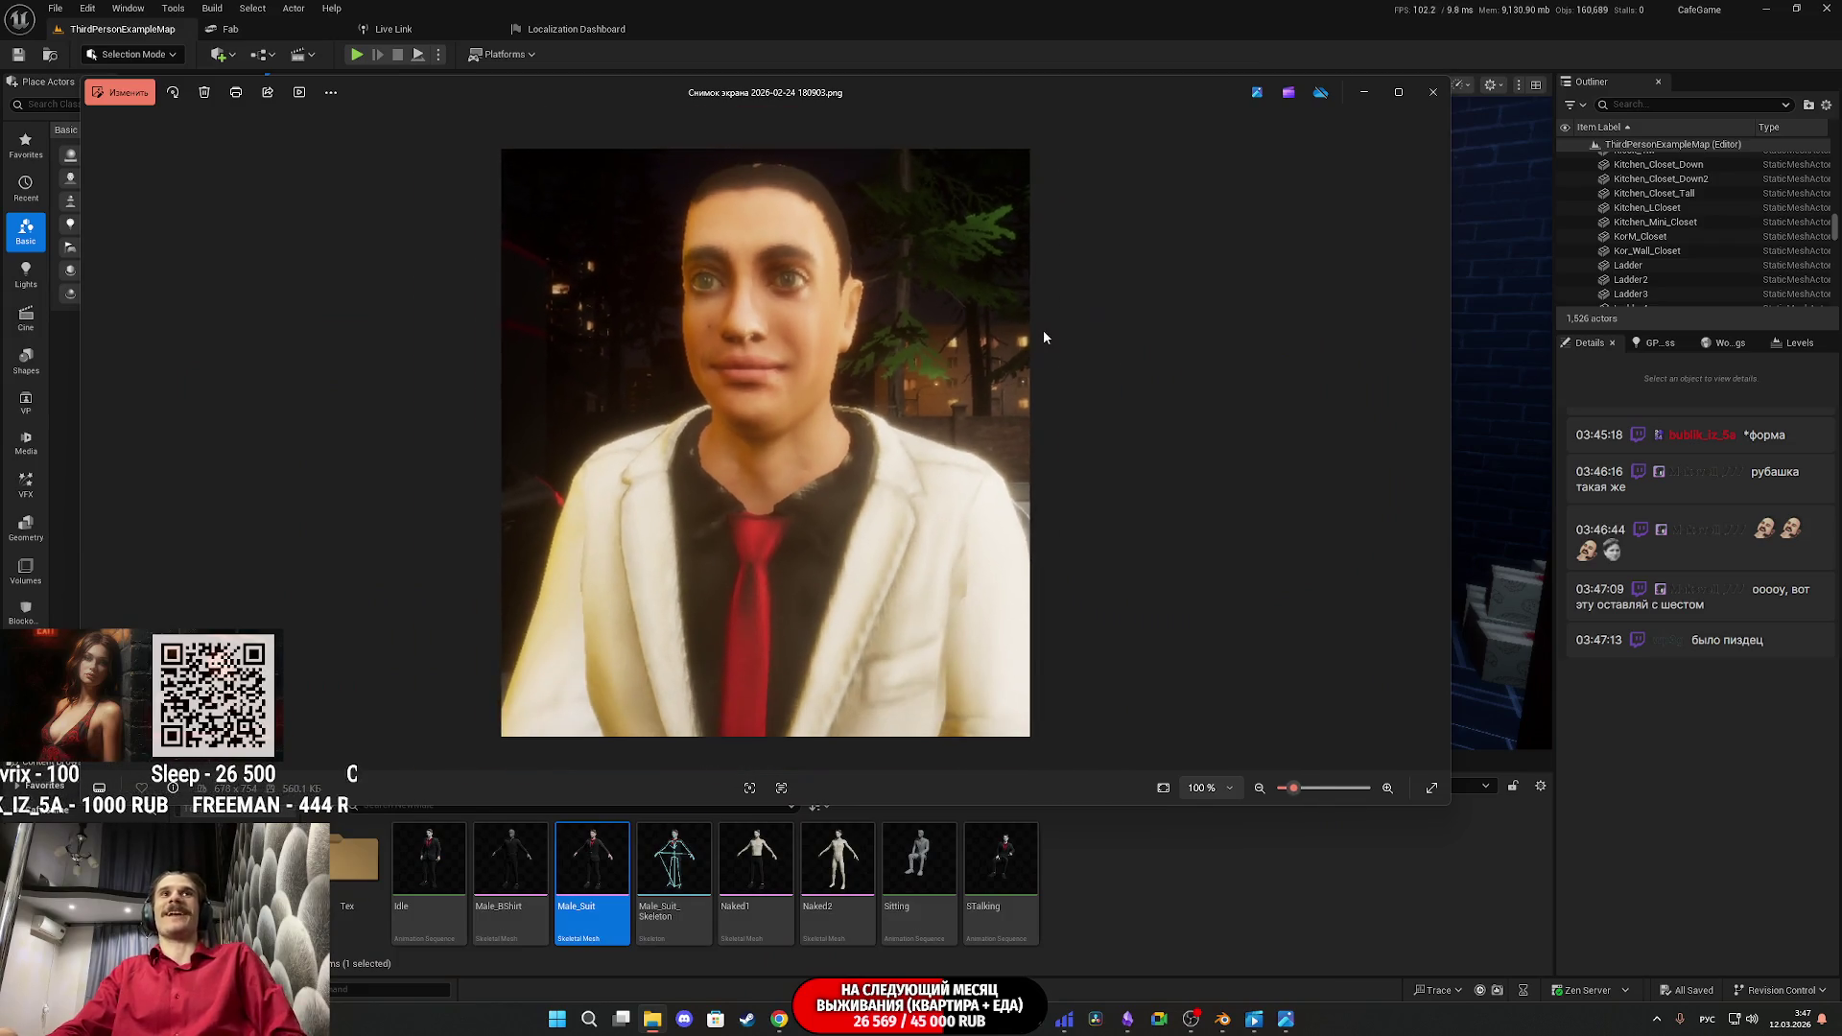
{"action": "left_click", "coordinate": [1432, 92]}
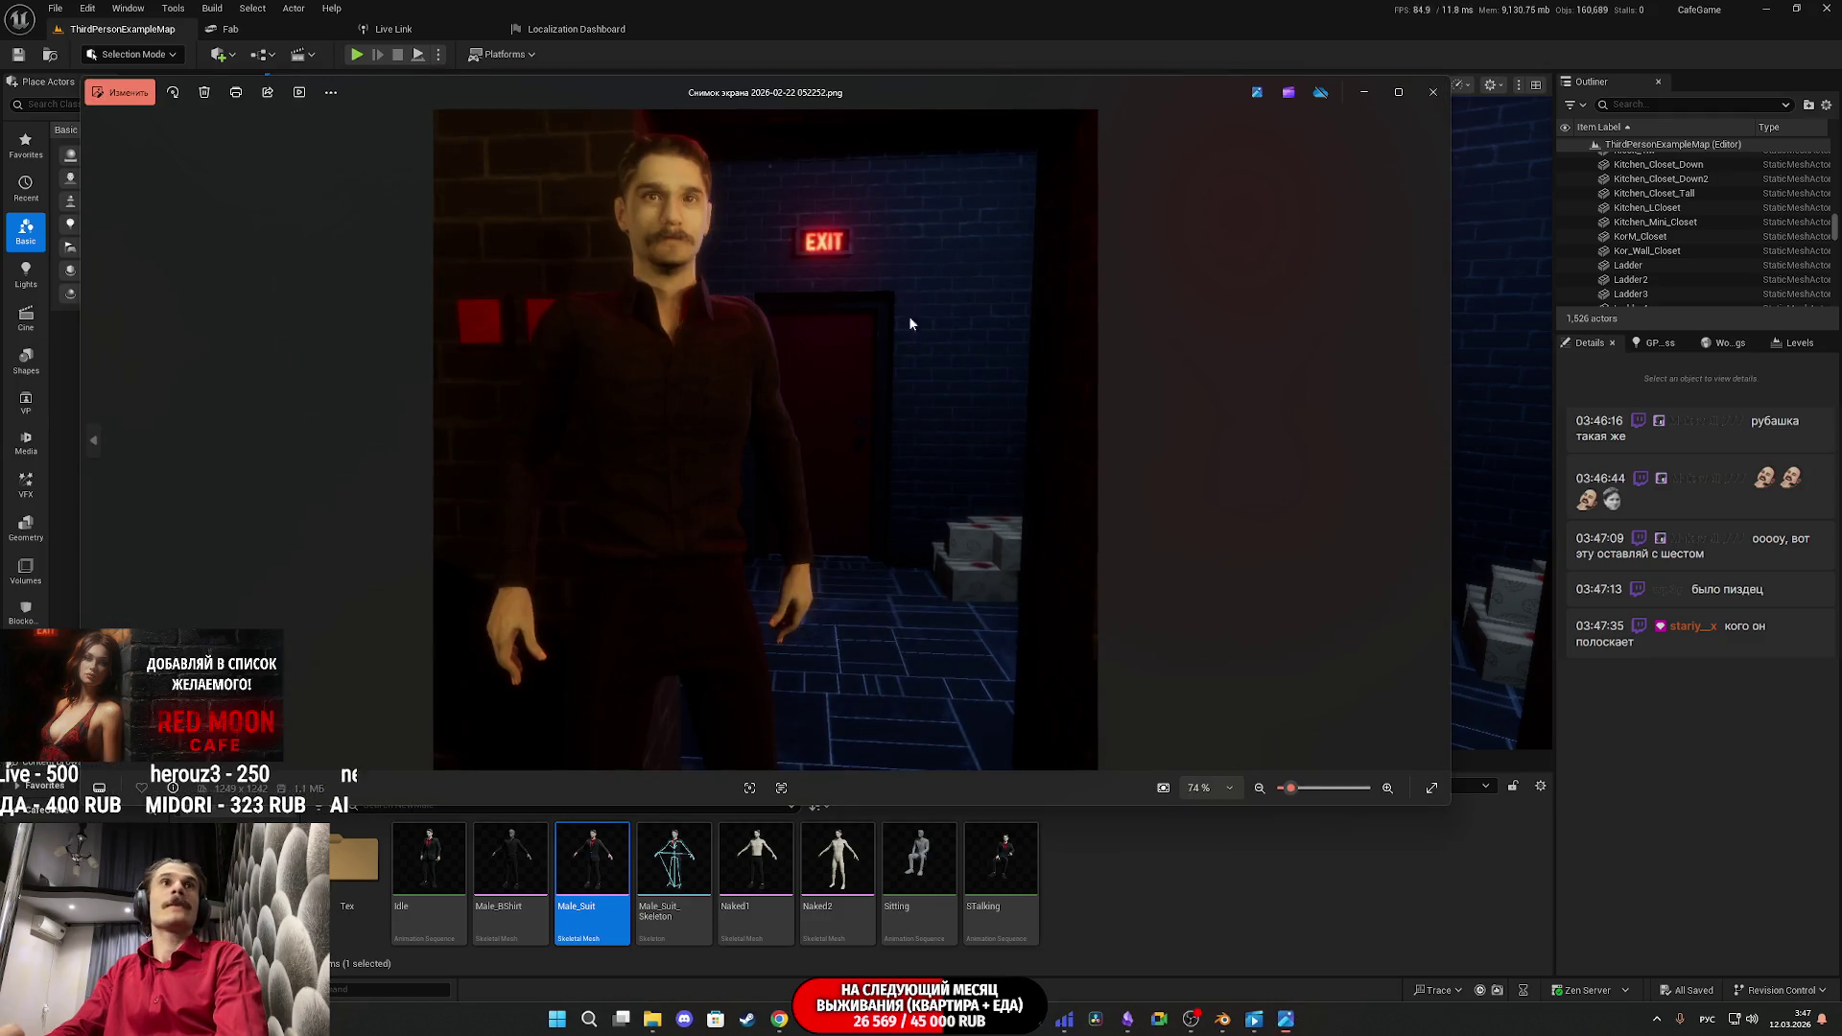
{"action": "scroll", "coordinate": [606, 290], "scroll_direction": "up", "scroll_amount": 5}
{"action": "scroll", "coordinate": [633, 374], "scroll_direction": "down", "scroll_amount": 3}
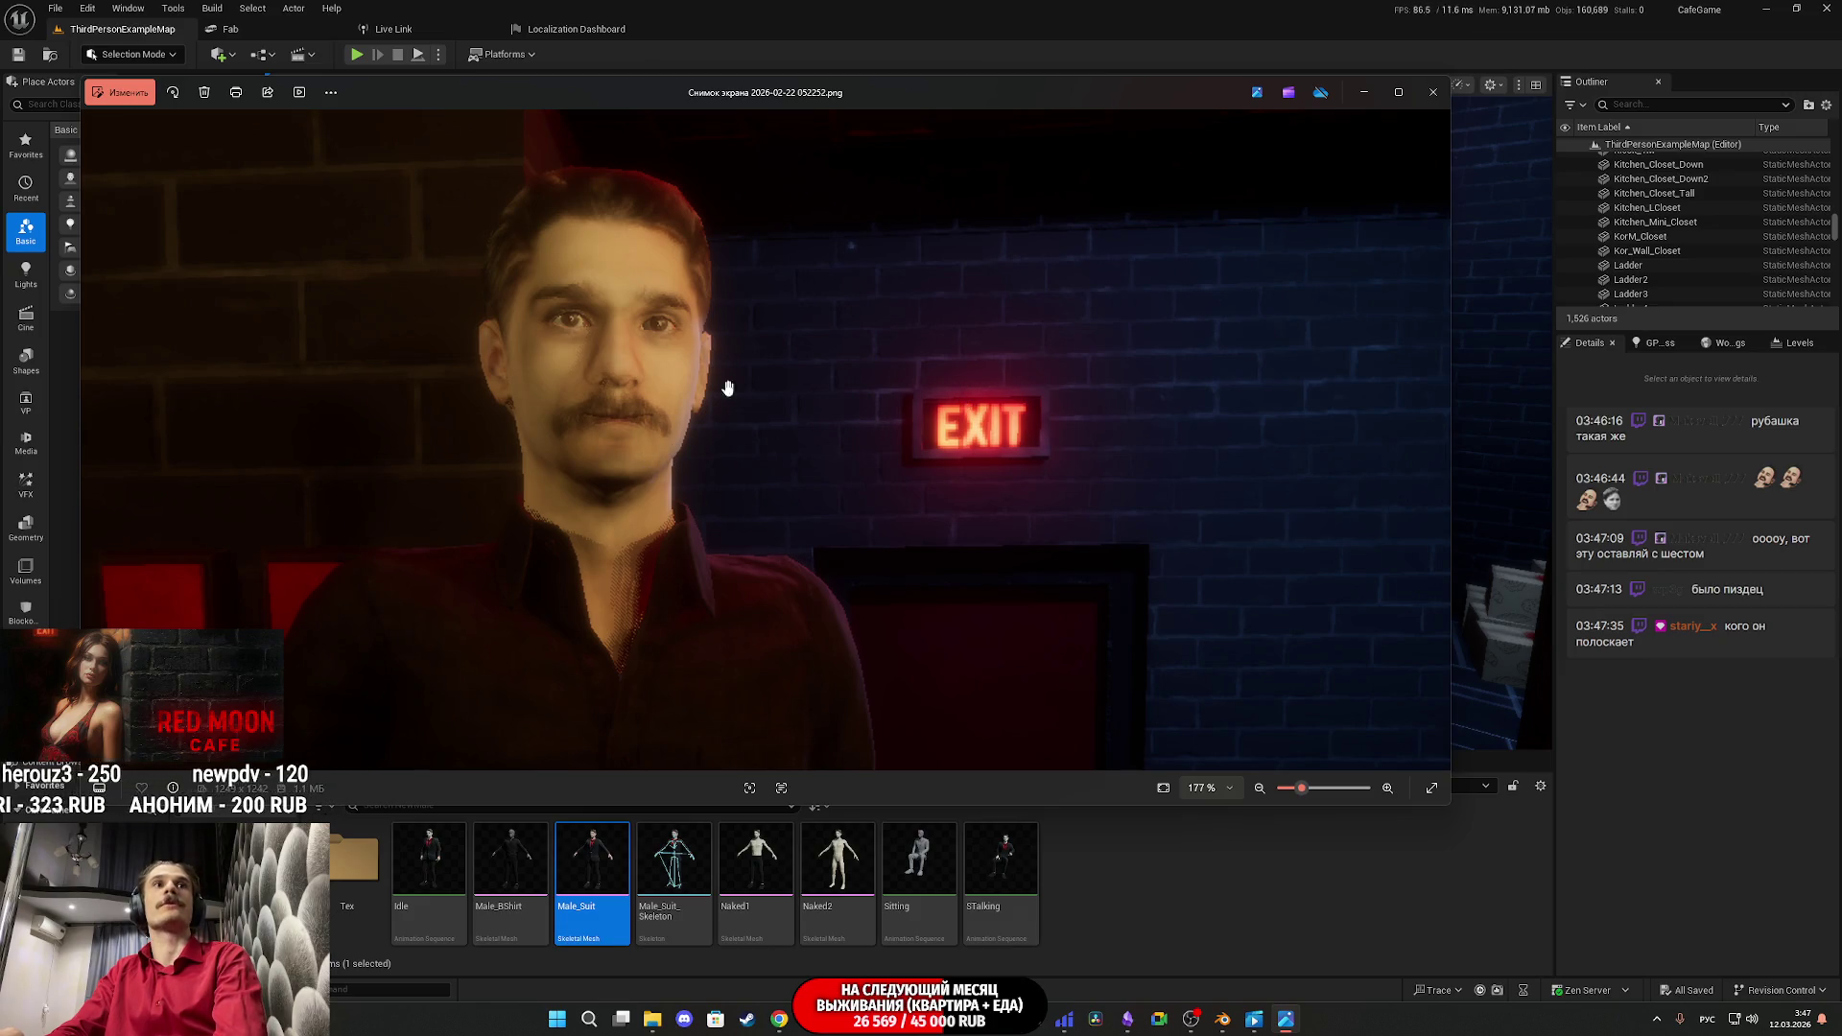
{"action": "scroll", "coordinate": [628, 417], "scroll_direction": "up", "scroll_amount": 5}
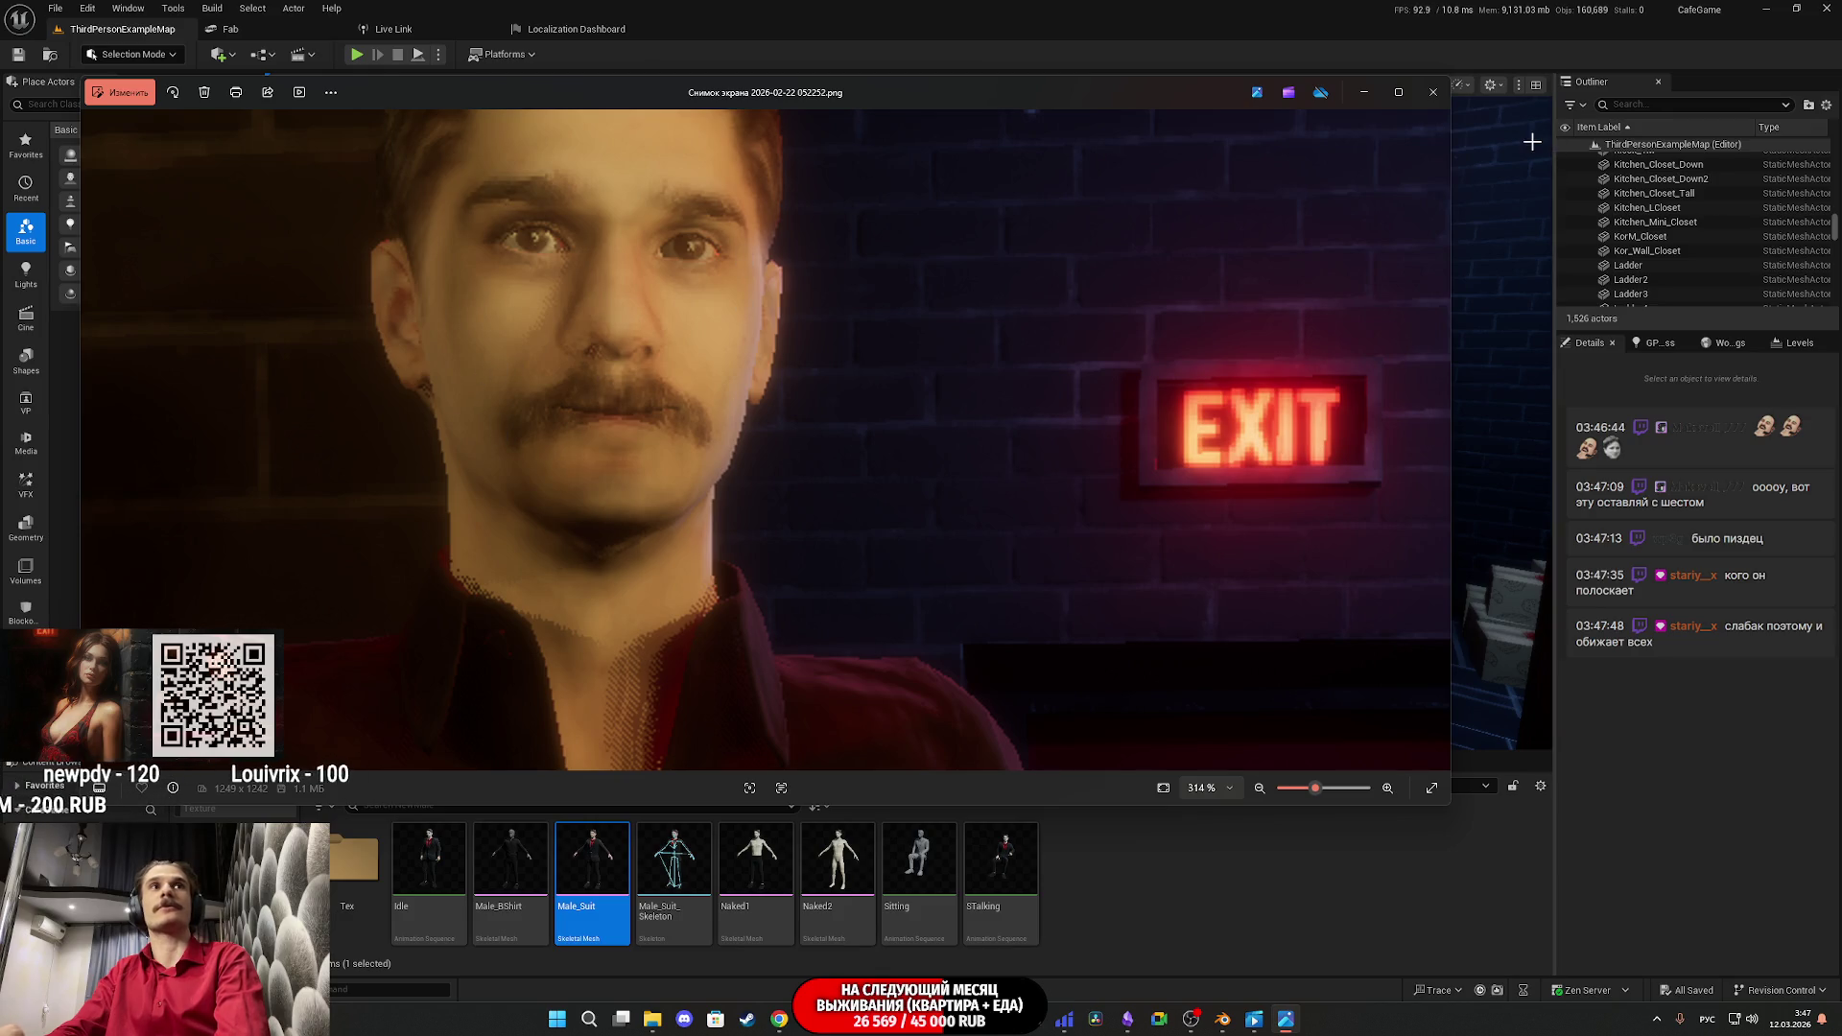
{"action": "left_click", "coordinate": [1433, 92]}
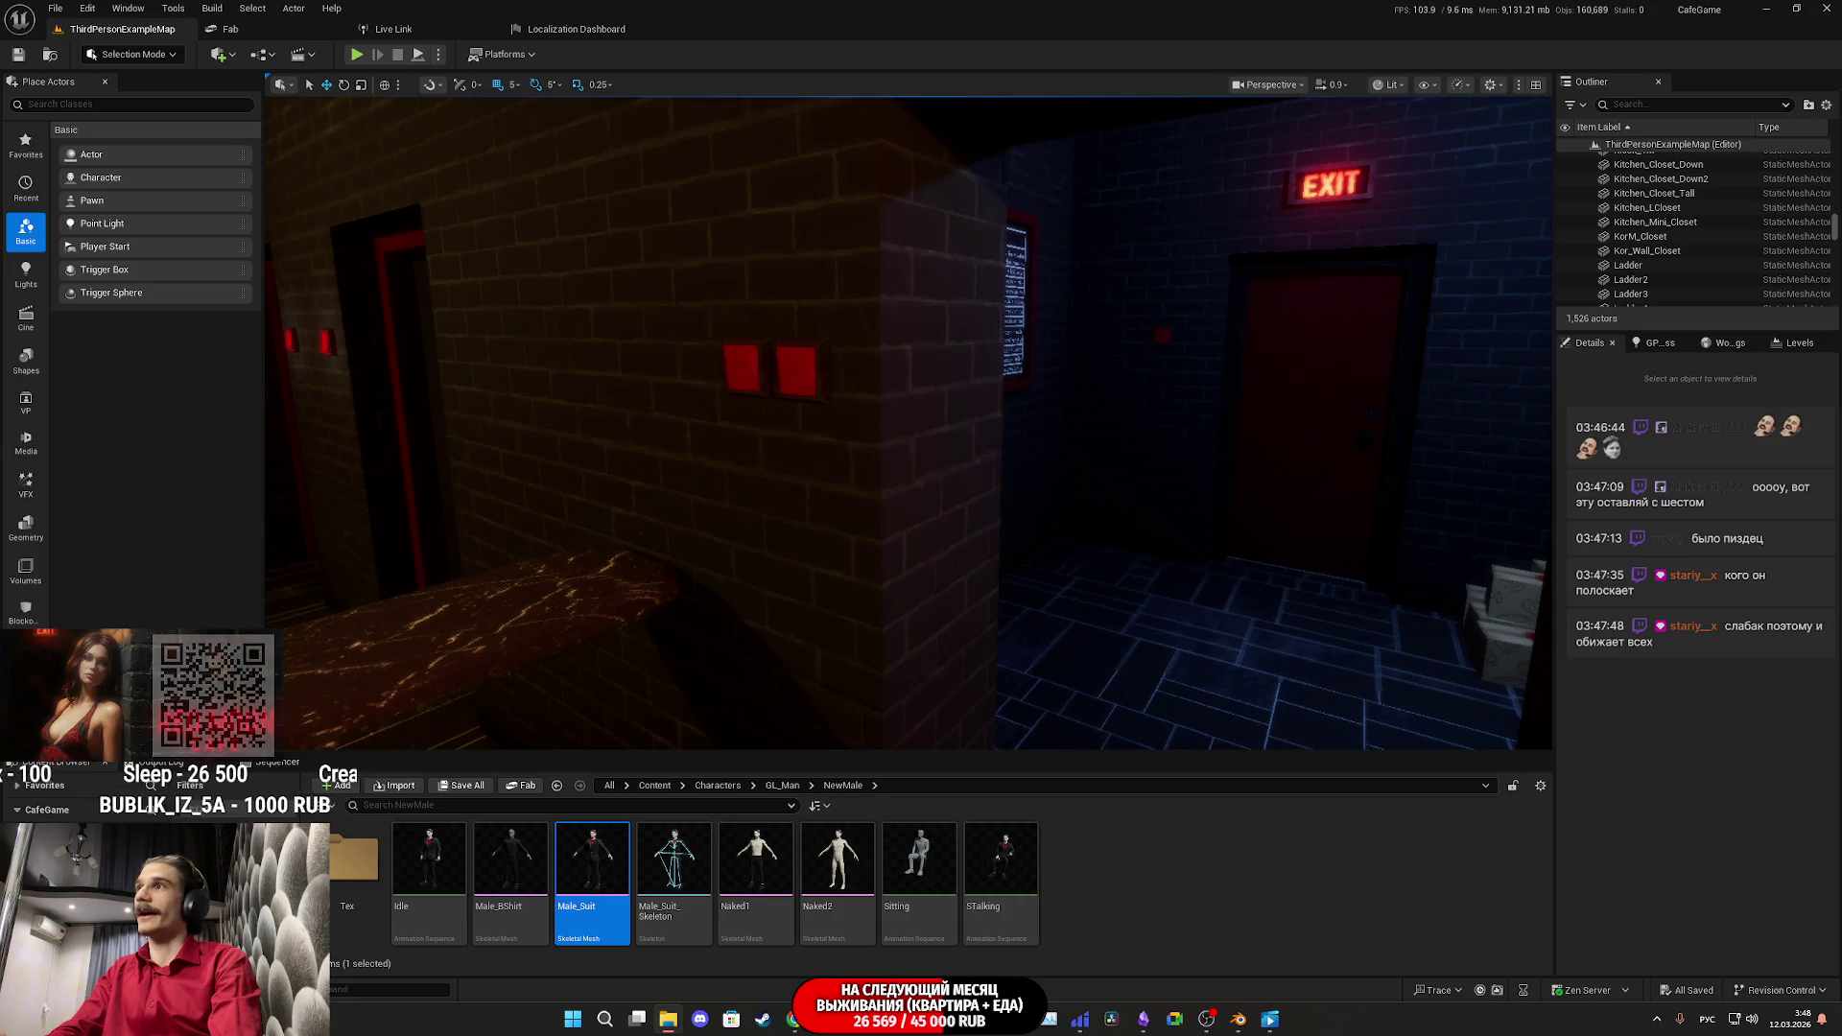
{"action": "scroll", "coordinate": [1100, 282], "scroll_direction": "up", "scroll_amount": 5}
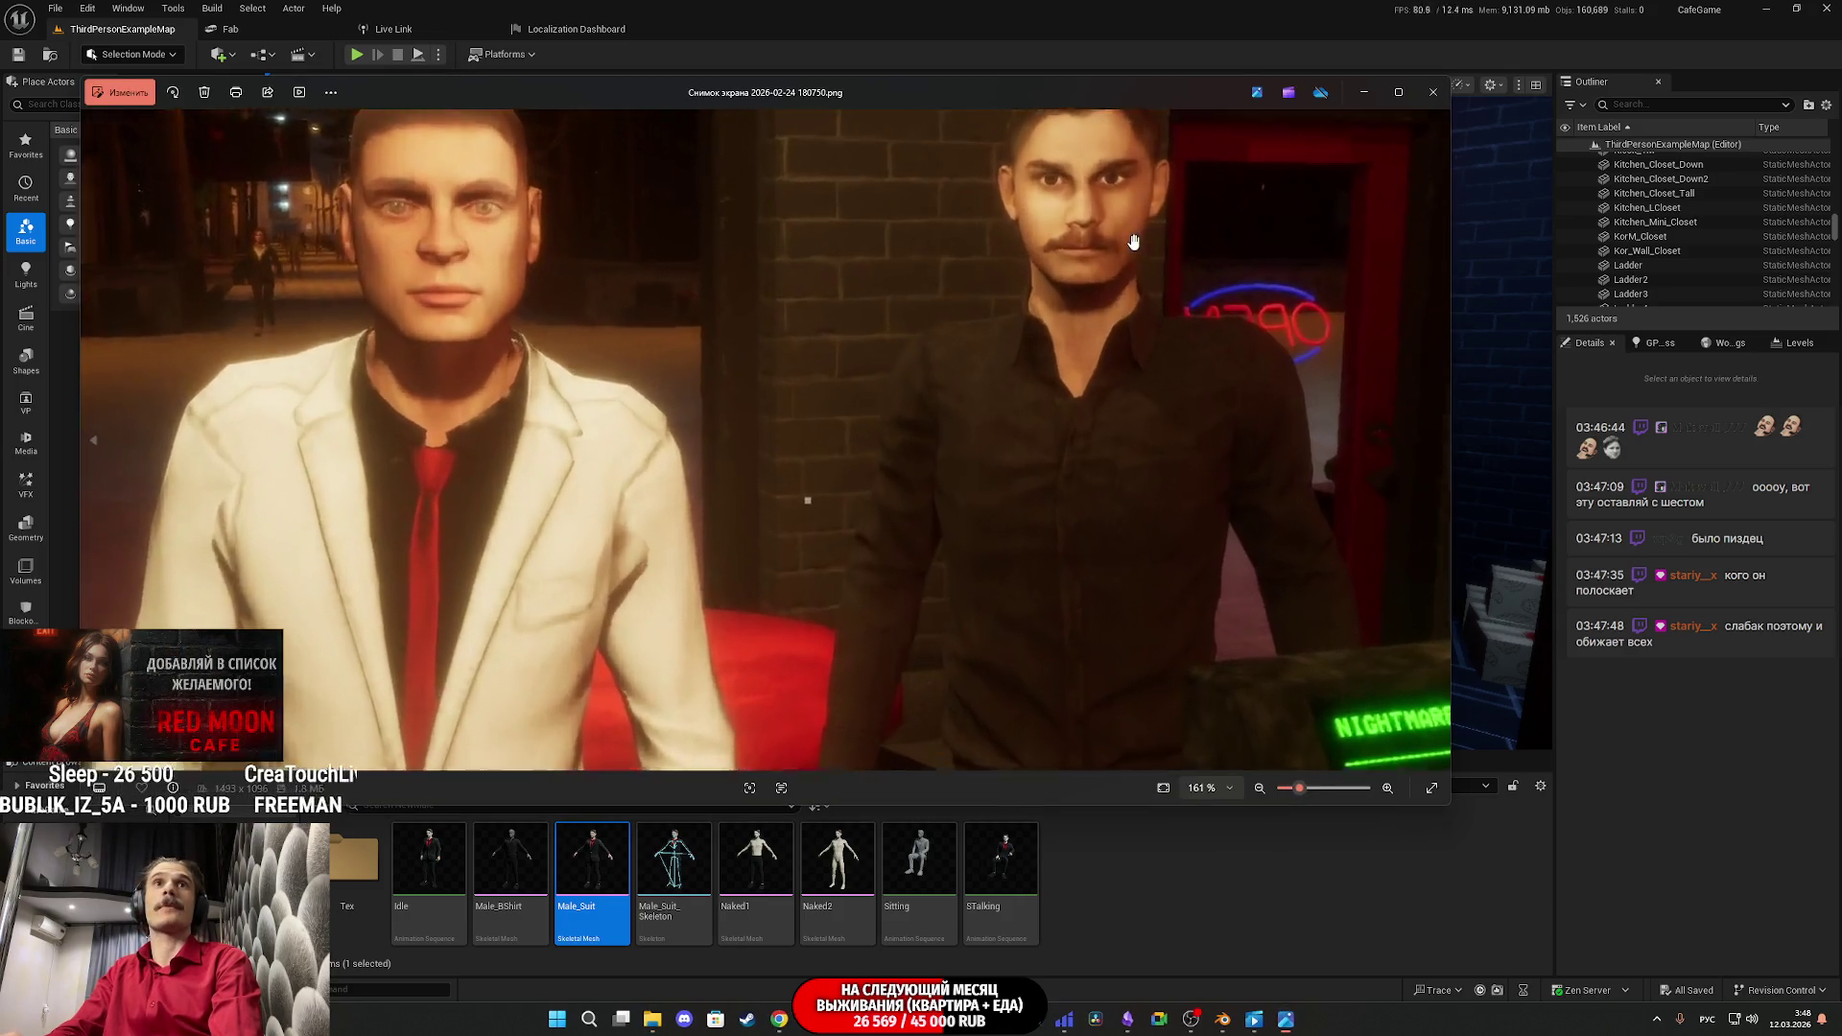
Step: Zoom in on the mustached man's face beside the OPEN sign in the bar screenshot, then close it
{"action": "left_click_drag", "start_coordinate": [1100, 282], "coordinate": [779, 446]}
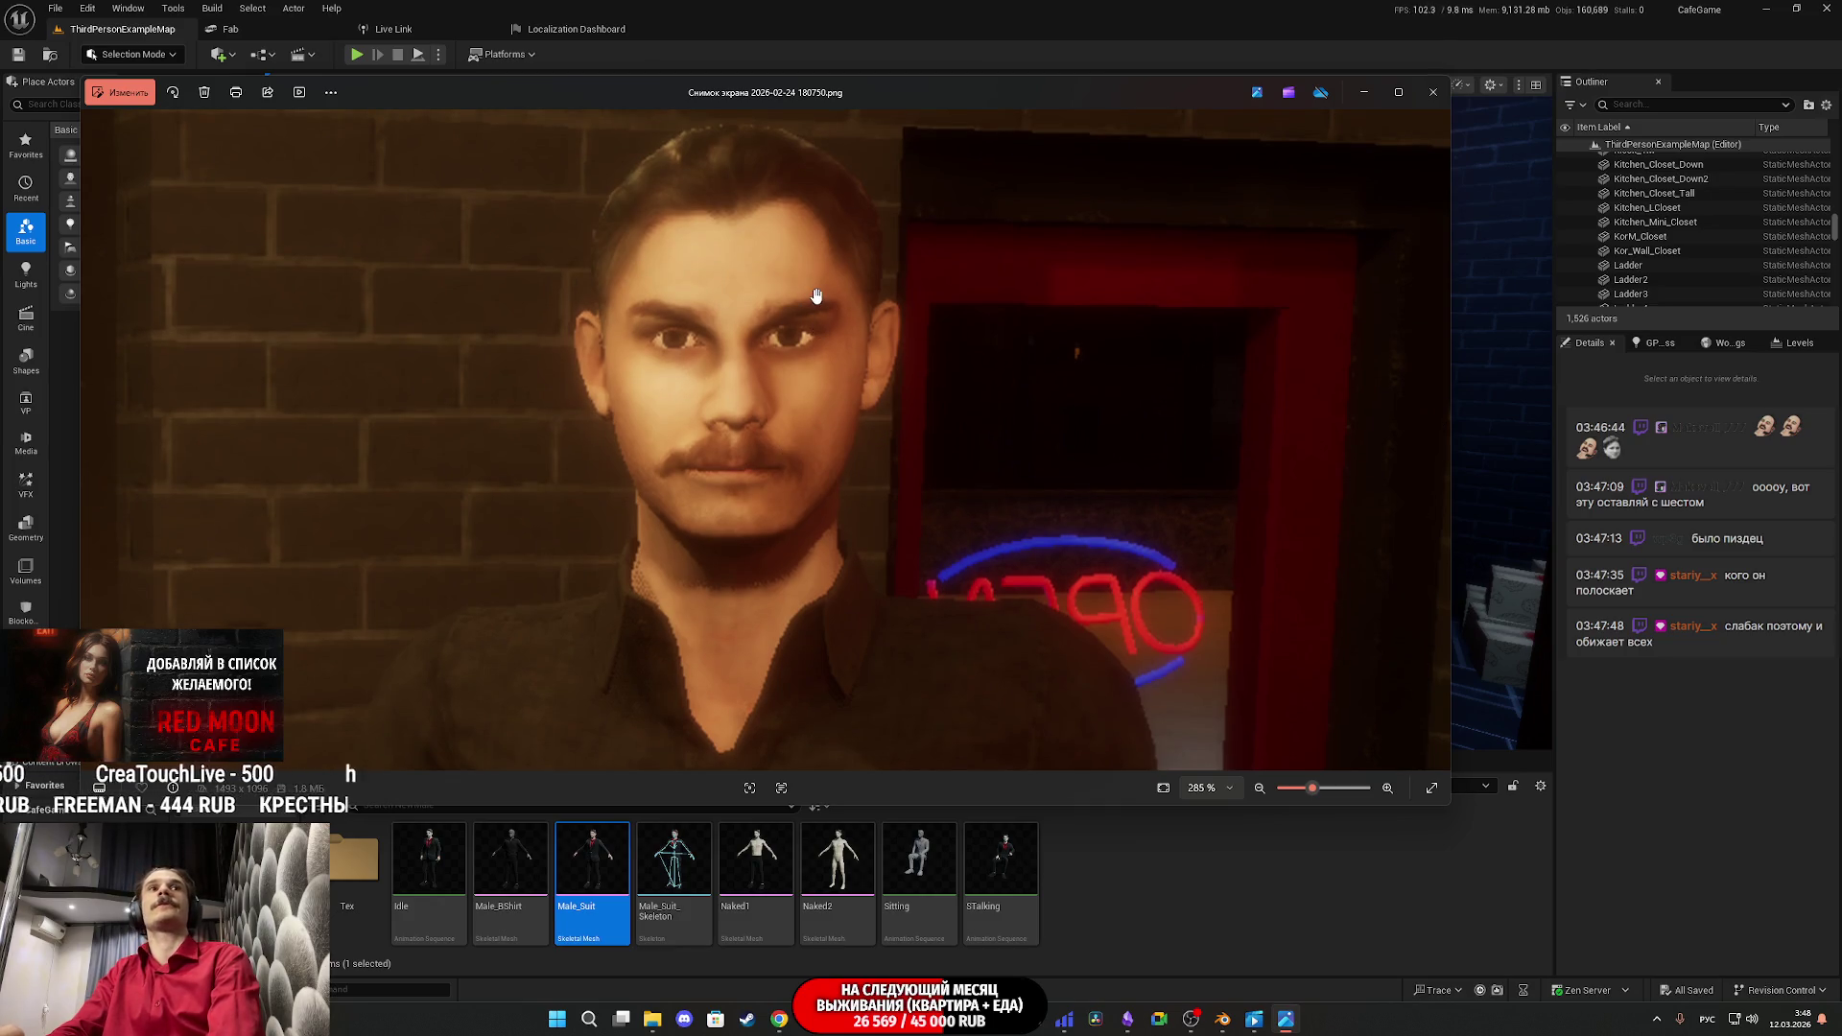
{"action": "scroll", "coordinate": [831, 312], "scroll_direction": "down", "scroll_amount": 3}
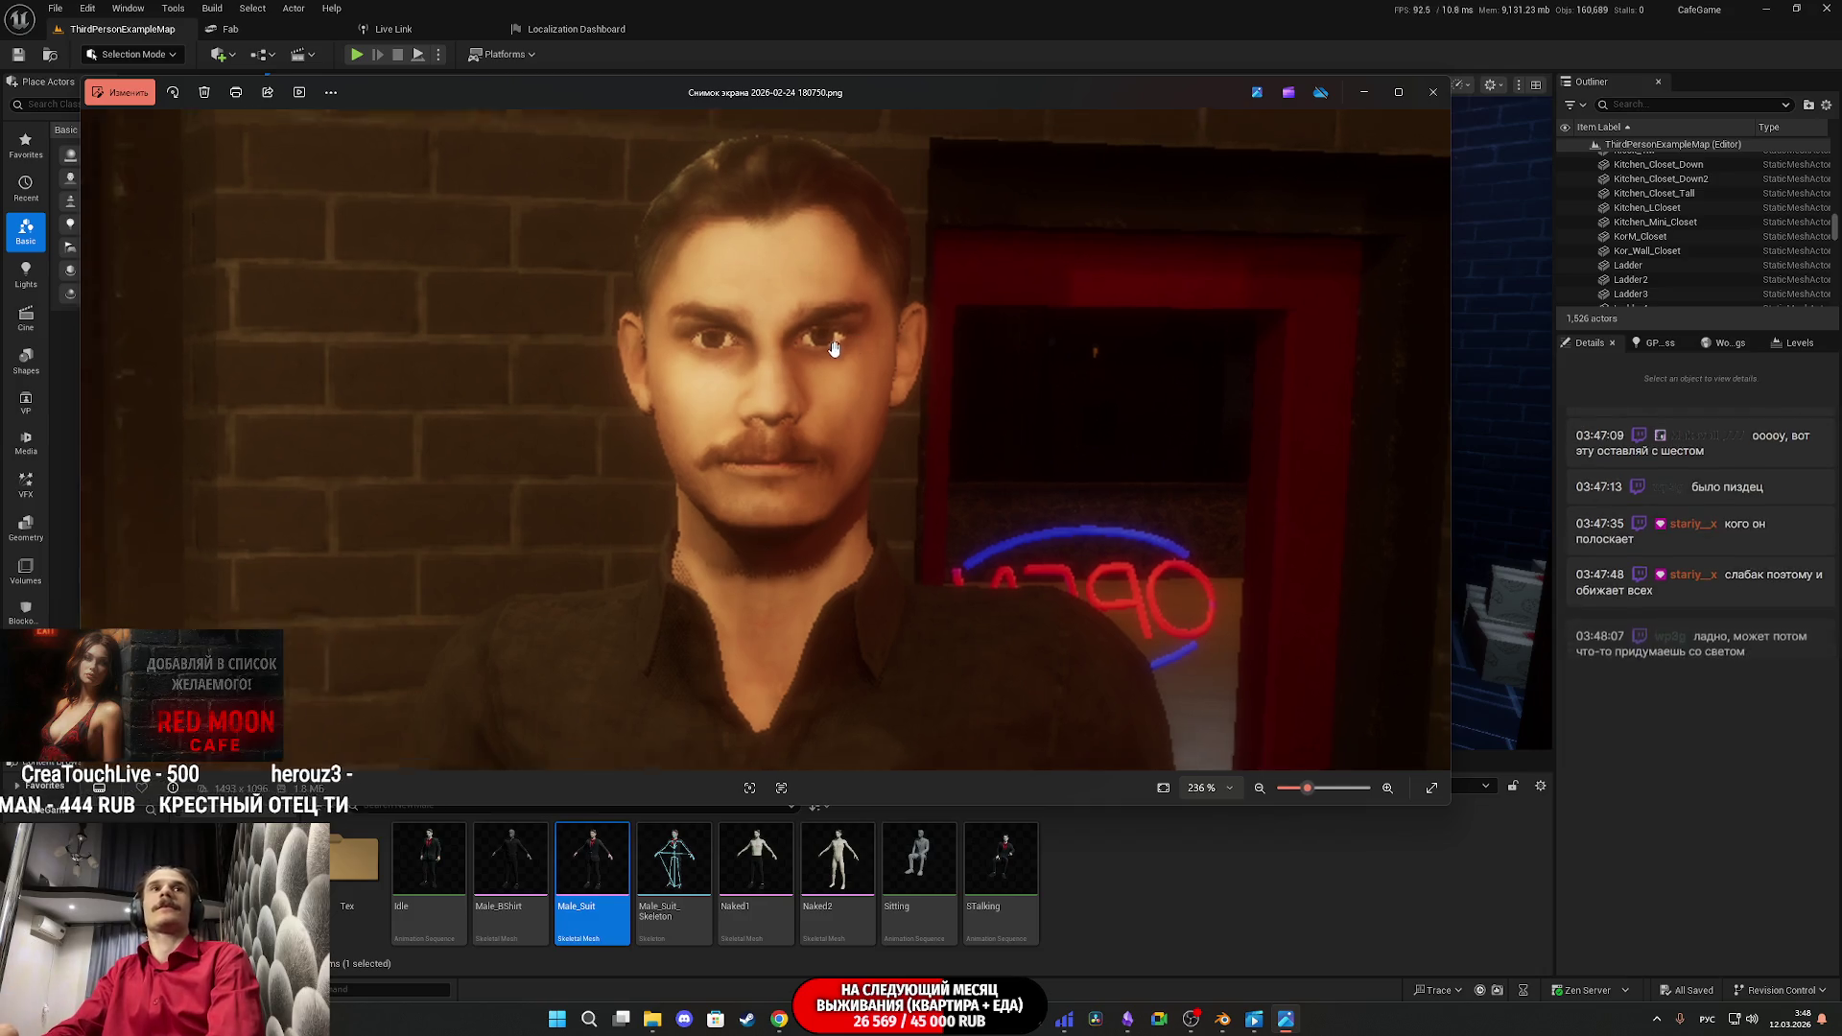
{"action": "scroll", "coordinate": [1034, 384], "scroll_direction": "up", "scroll_amount": 3}
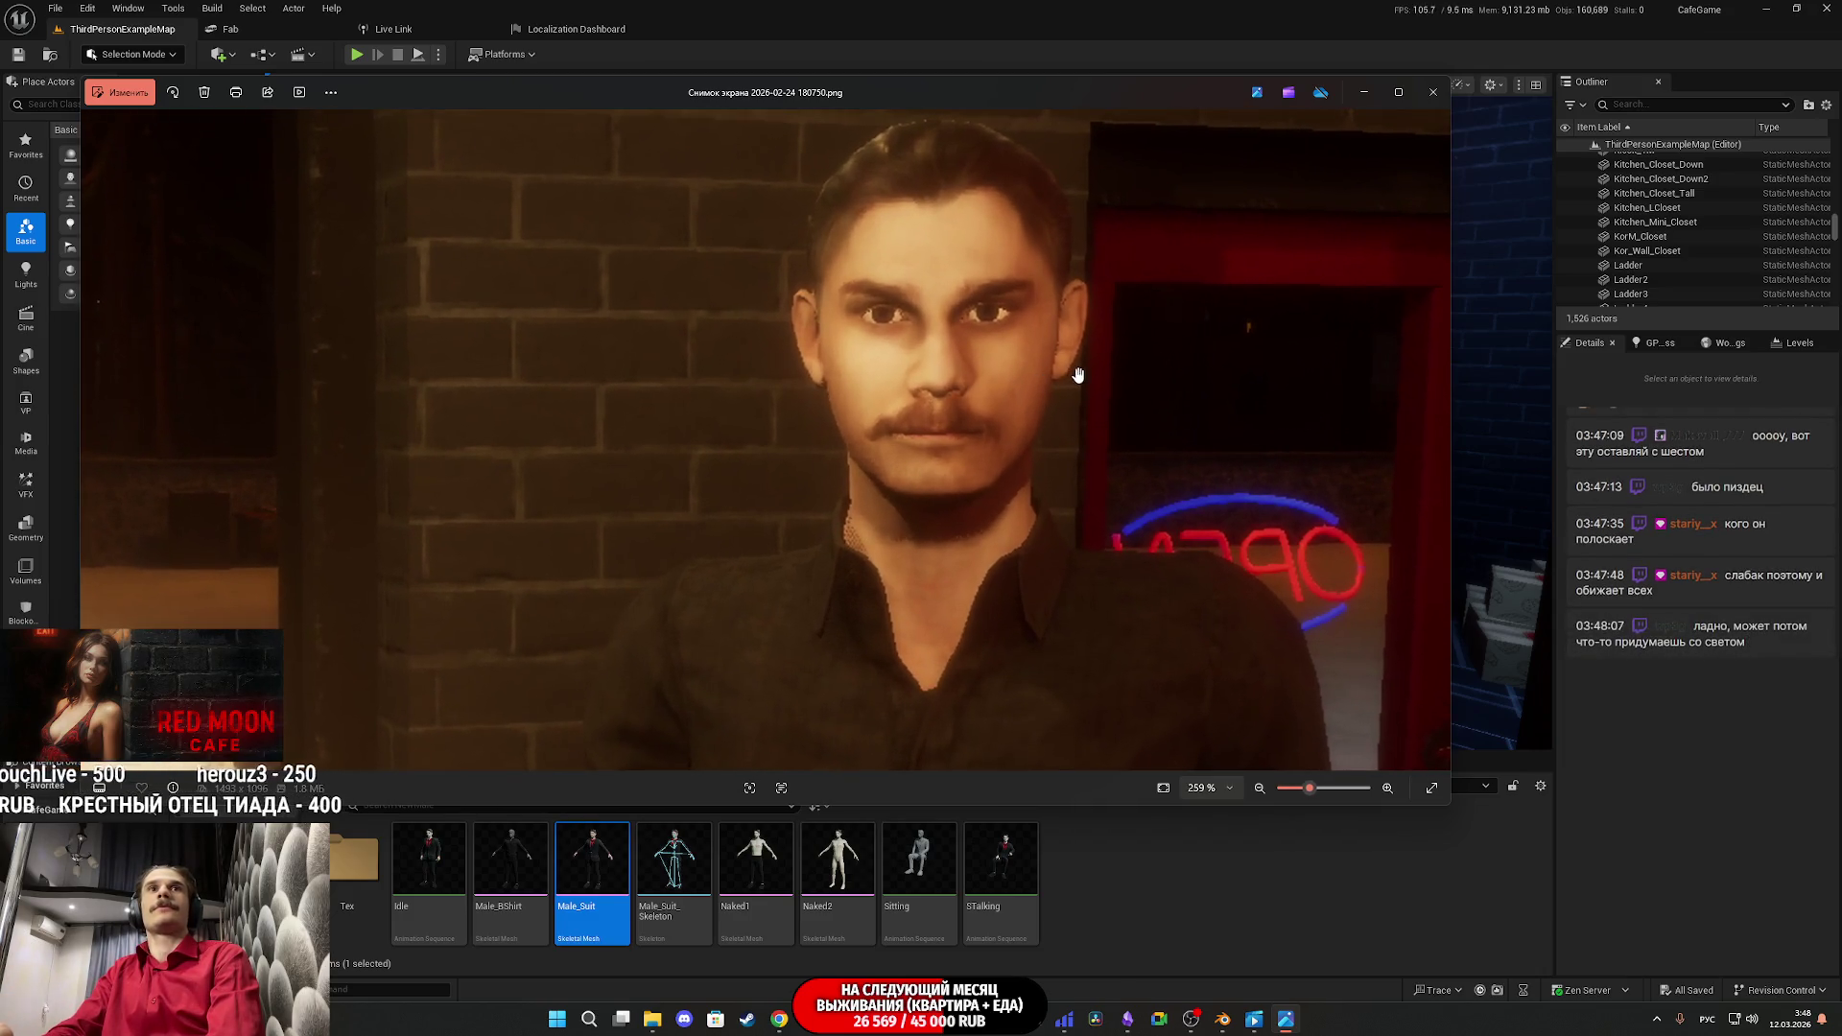
{"action": "left_click", "coordinate": [1434, 96]}
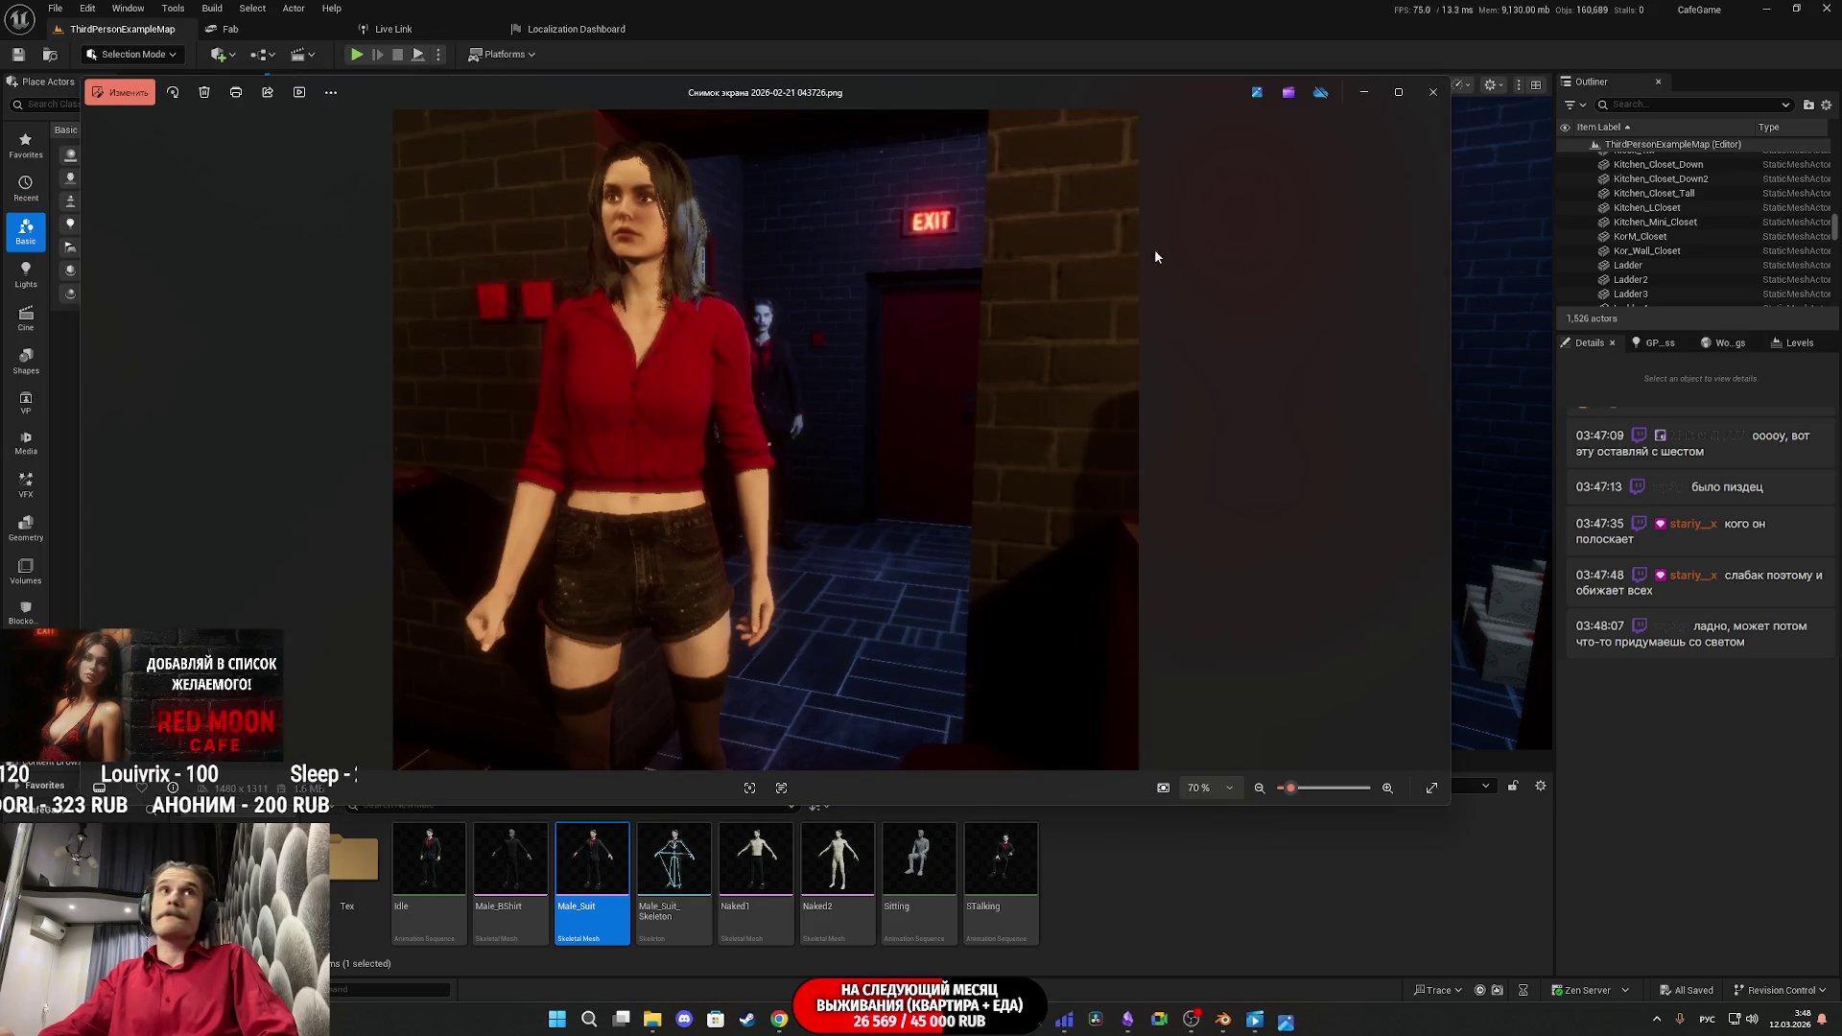
Step: Zoom in to compare the red-shirted woman in the 043728 and 052108 screenshots, then close both
{"action": "scroll", "coordinate": [566, 195], "scroll_direction": "up", "scroll_amount": 5}
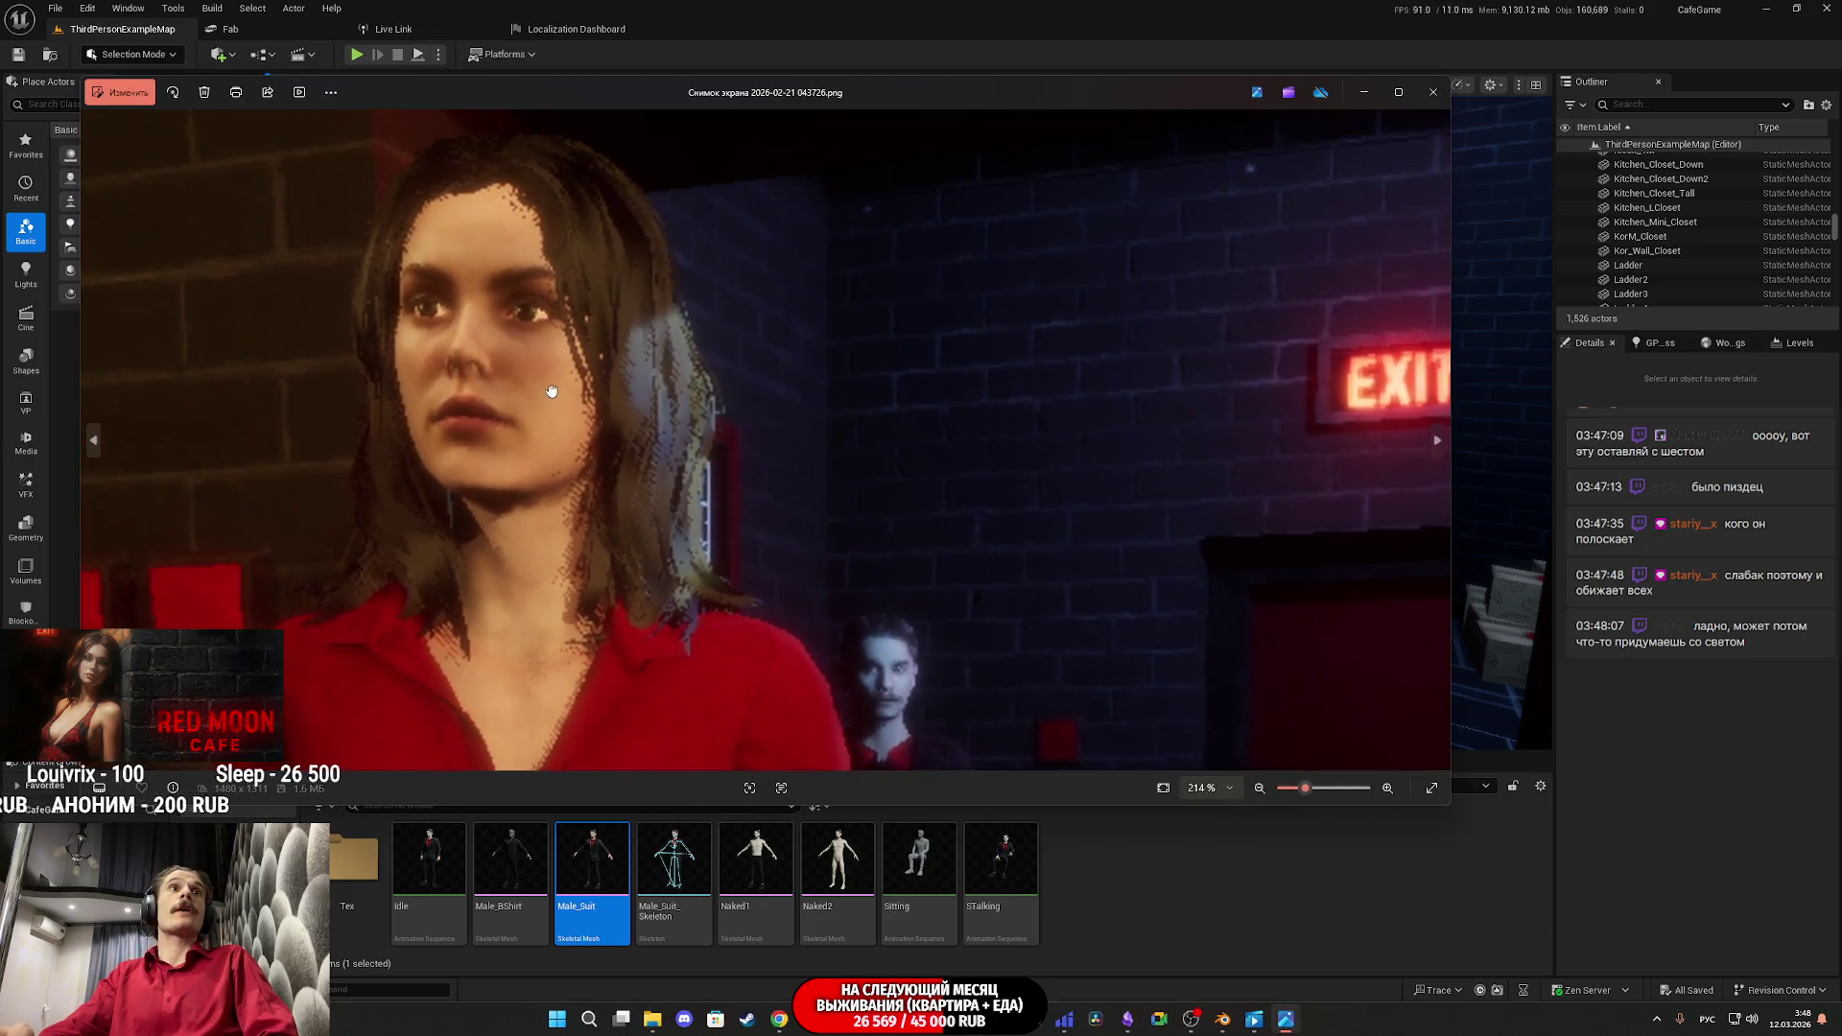
{"action": "left_click", "coordinate": [1433, 92]}
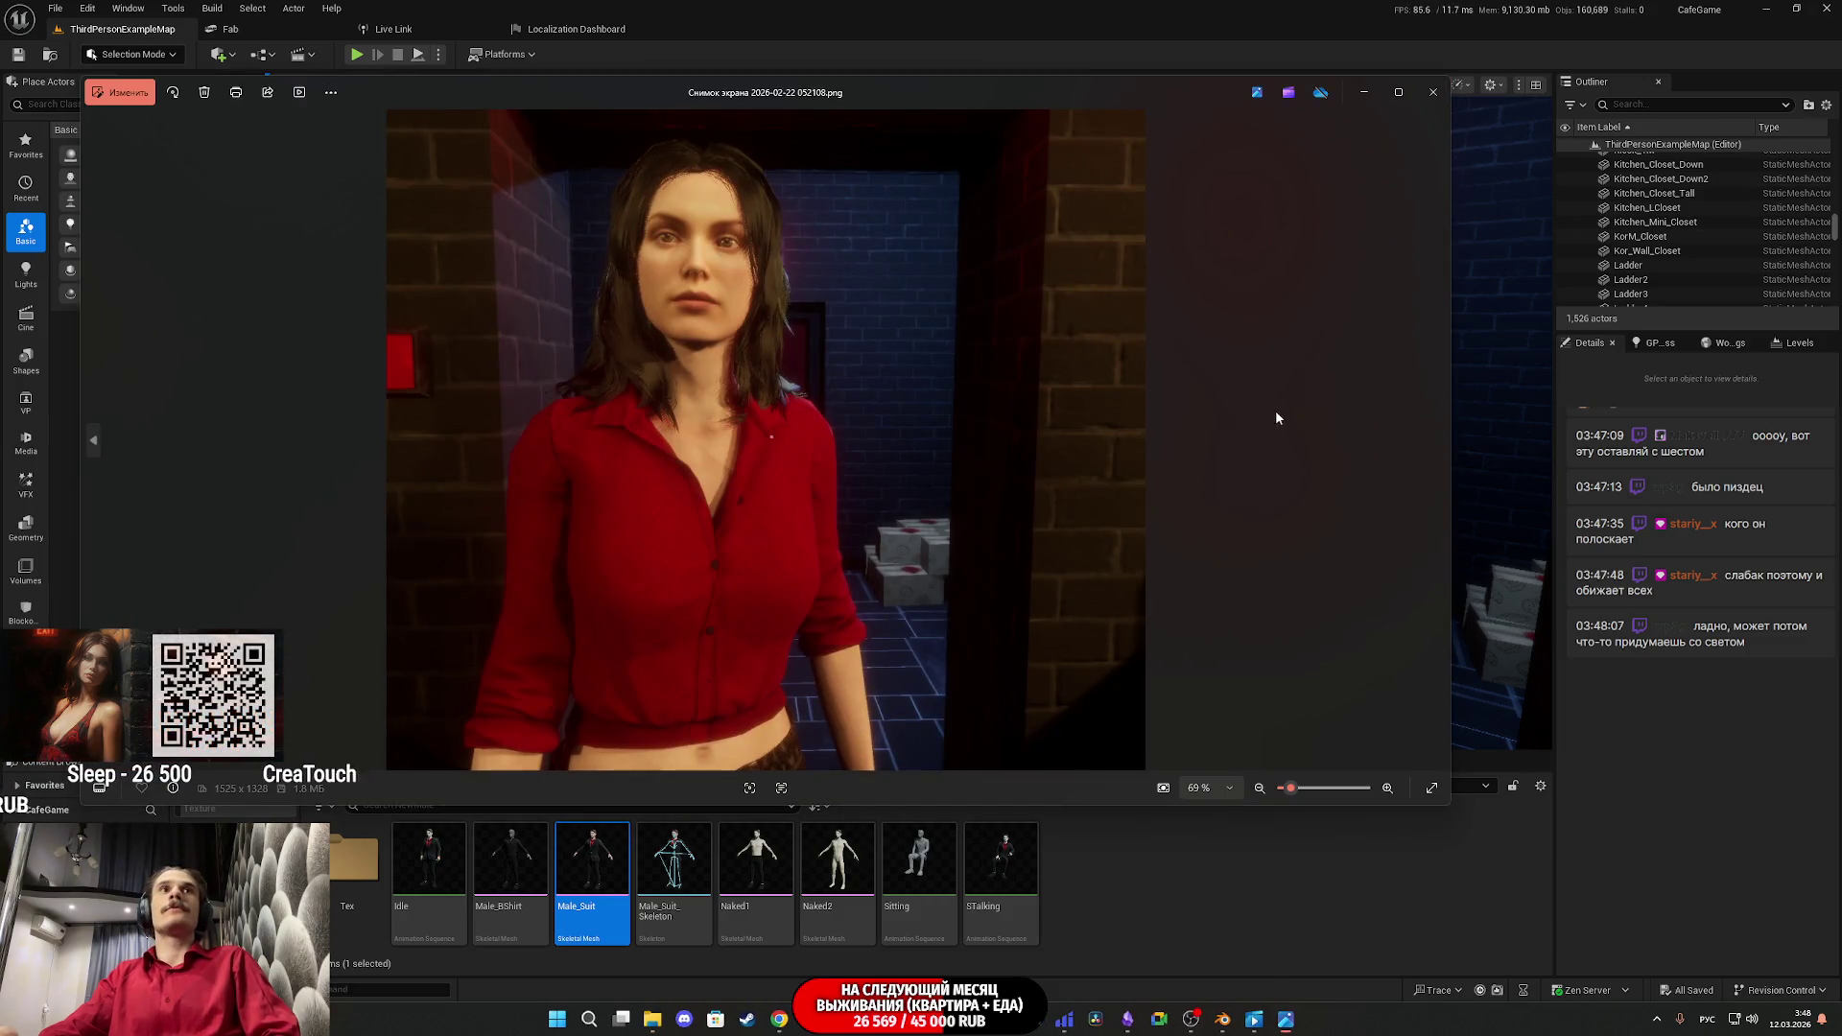
{"action": "mouse_move", "coordinate": [686, 113]}
{"action": "left_mouse_down"}
{"action": "mouse_move", "coordinate": [794, 279]}
{"action": "mouse_move", "coordinate": [1389, 349]}
{"action": "mouse_move", "coordinate": [1410, 238]}
{"action": "left_mouse_up"}
{"action": "scroll", "coordinate": [1403, 320], "scroll_direction": "up", "scroll_amount": 3}
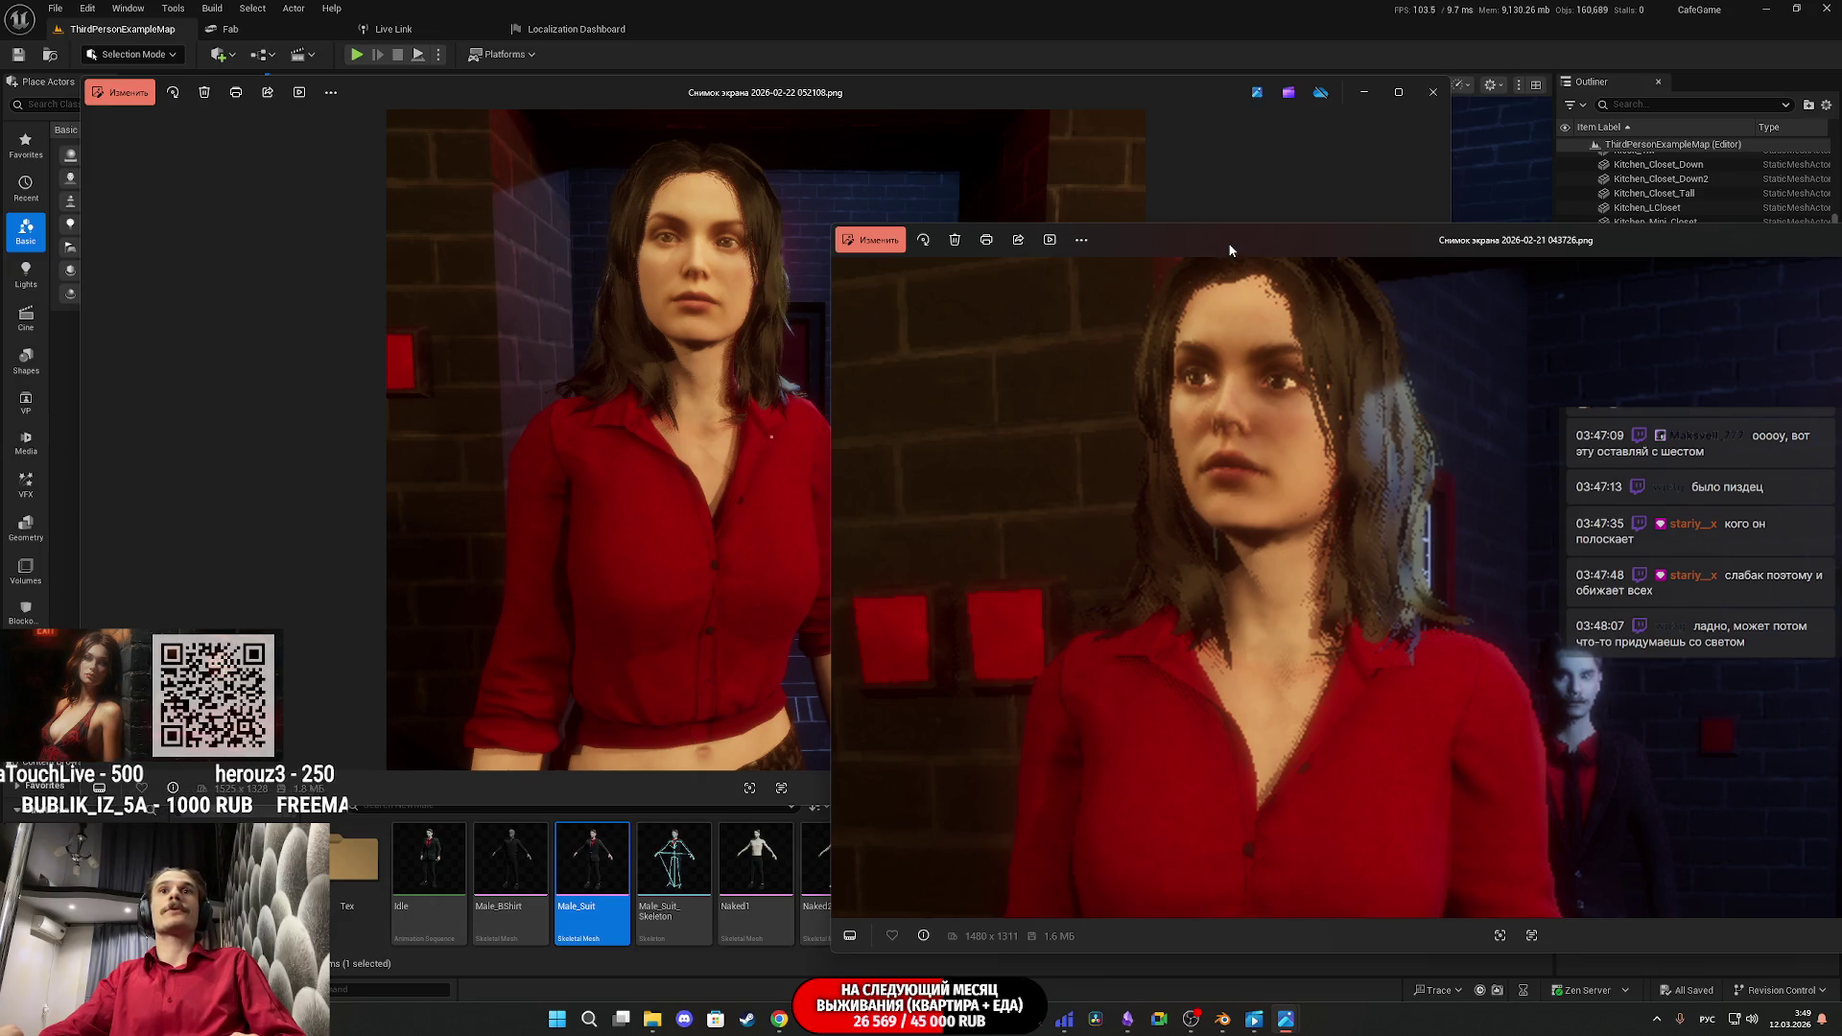
{"action": "left_click_drag", "start_coordinate": [1238, 248], "coordinate": [566, 212]}
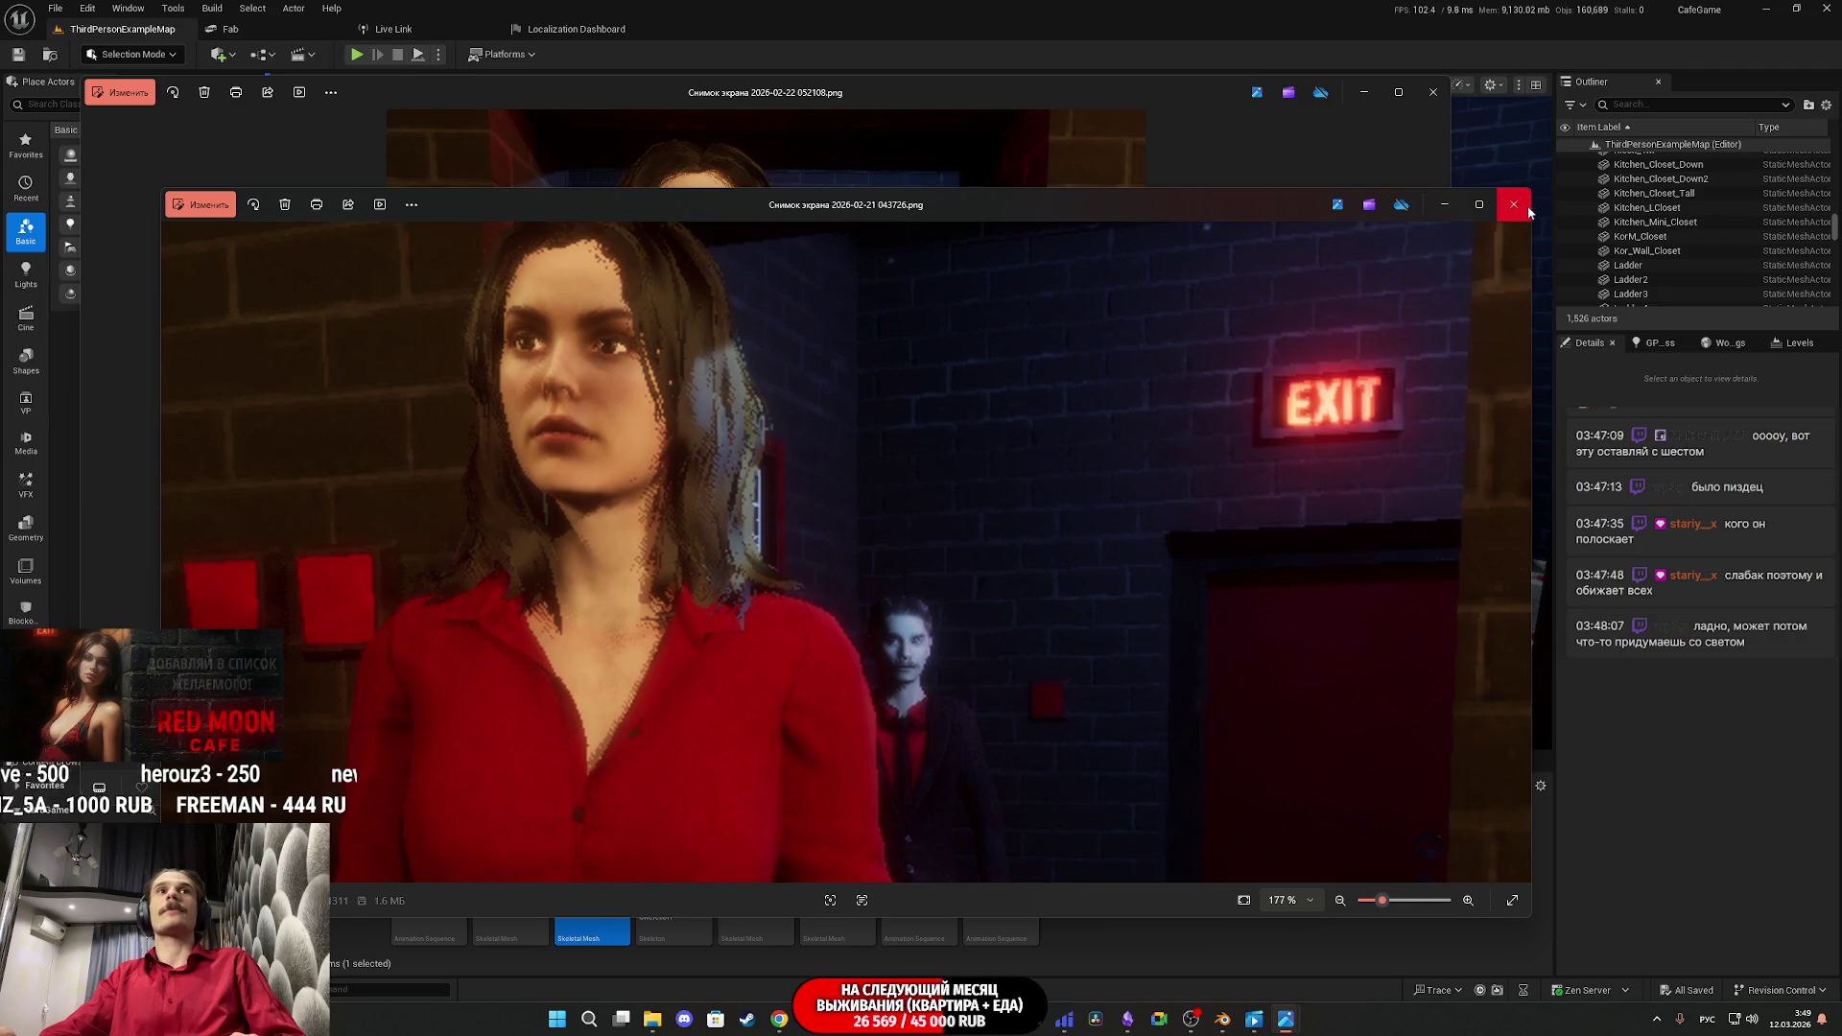
{"action": "left_click", "coordinate": [1514, 204]}
{"action": "scroll", "coordinate": [684, 273], "scroll_direction": "up", "scroll_amount": 2}
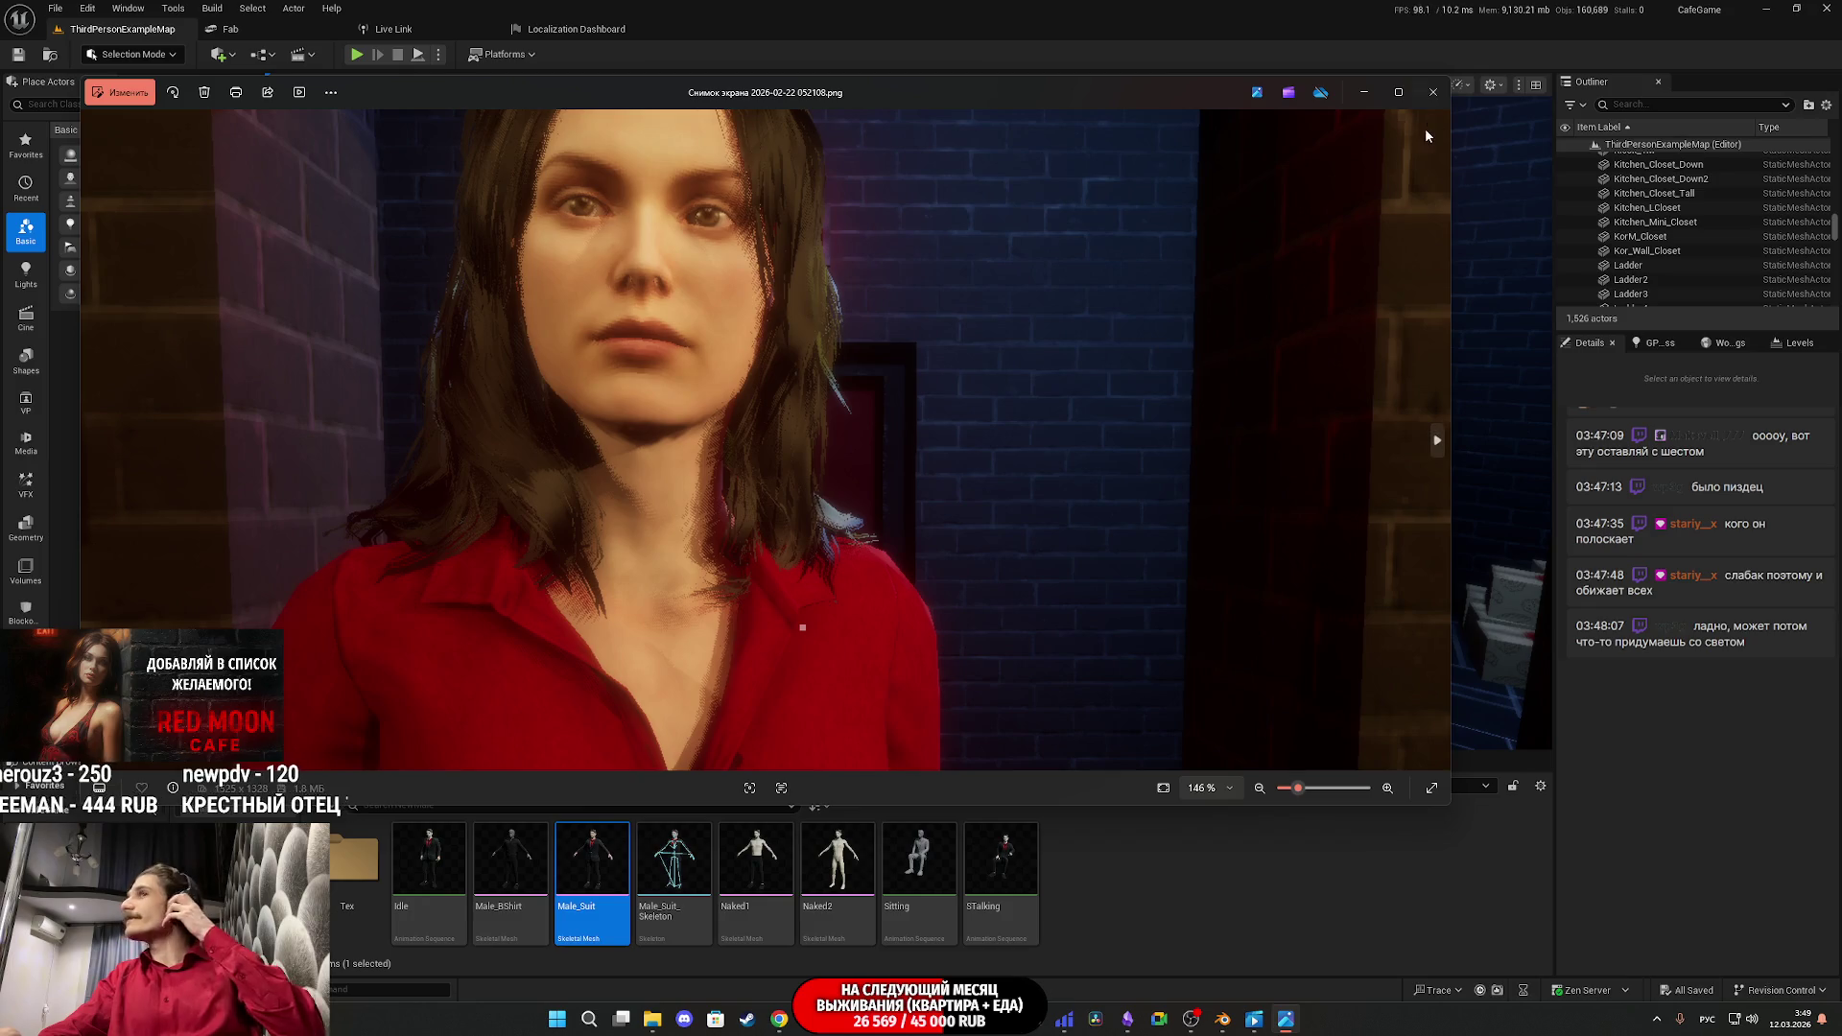
{"action": "left_click", "coordinate": [1434, 93]}
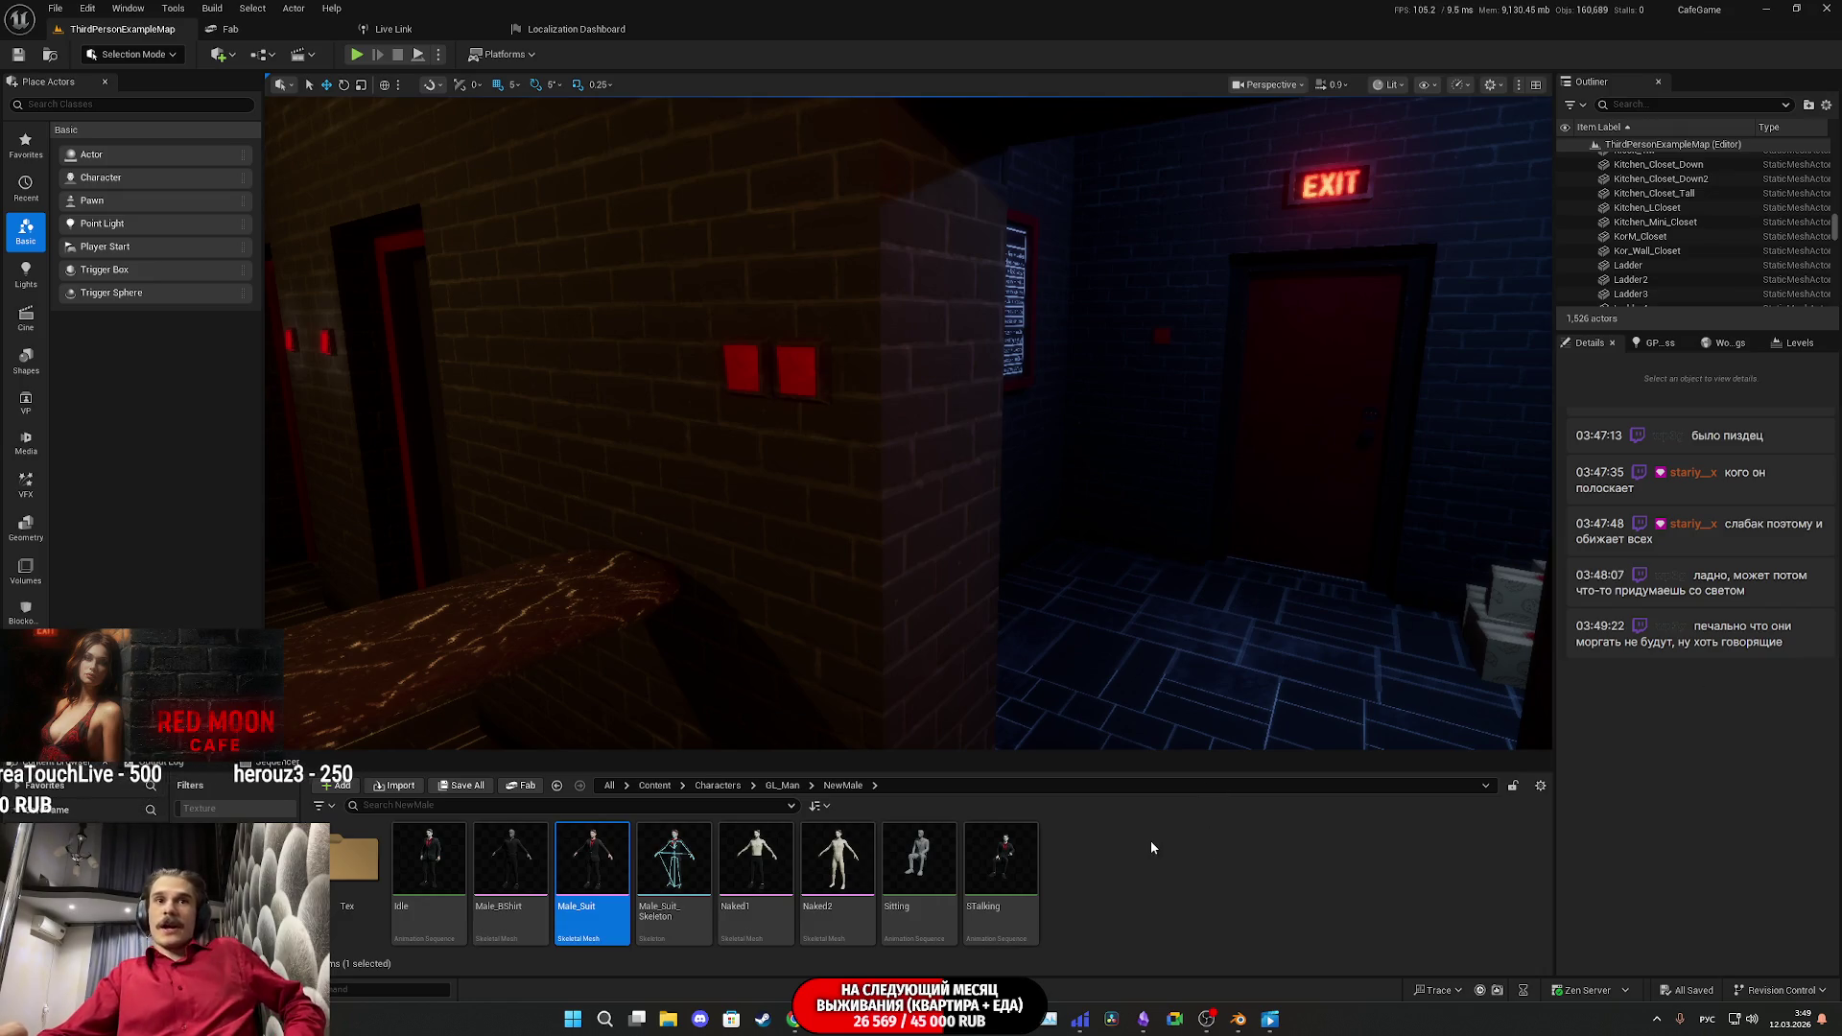
Step: Deselect the Male_Suit asset in the NewMale Content Browser folder
{"action": "left_click", "coordinate": [1185, 861]}
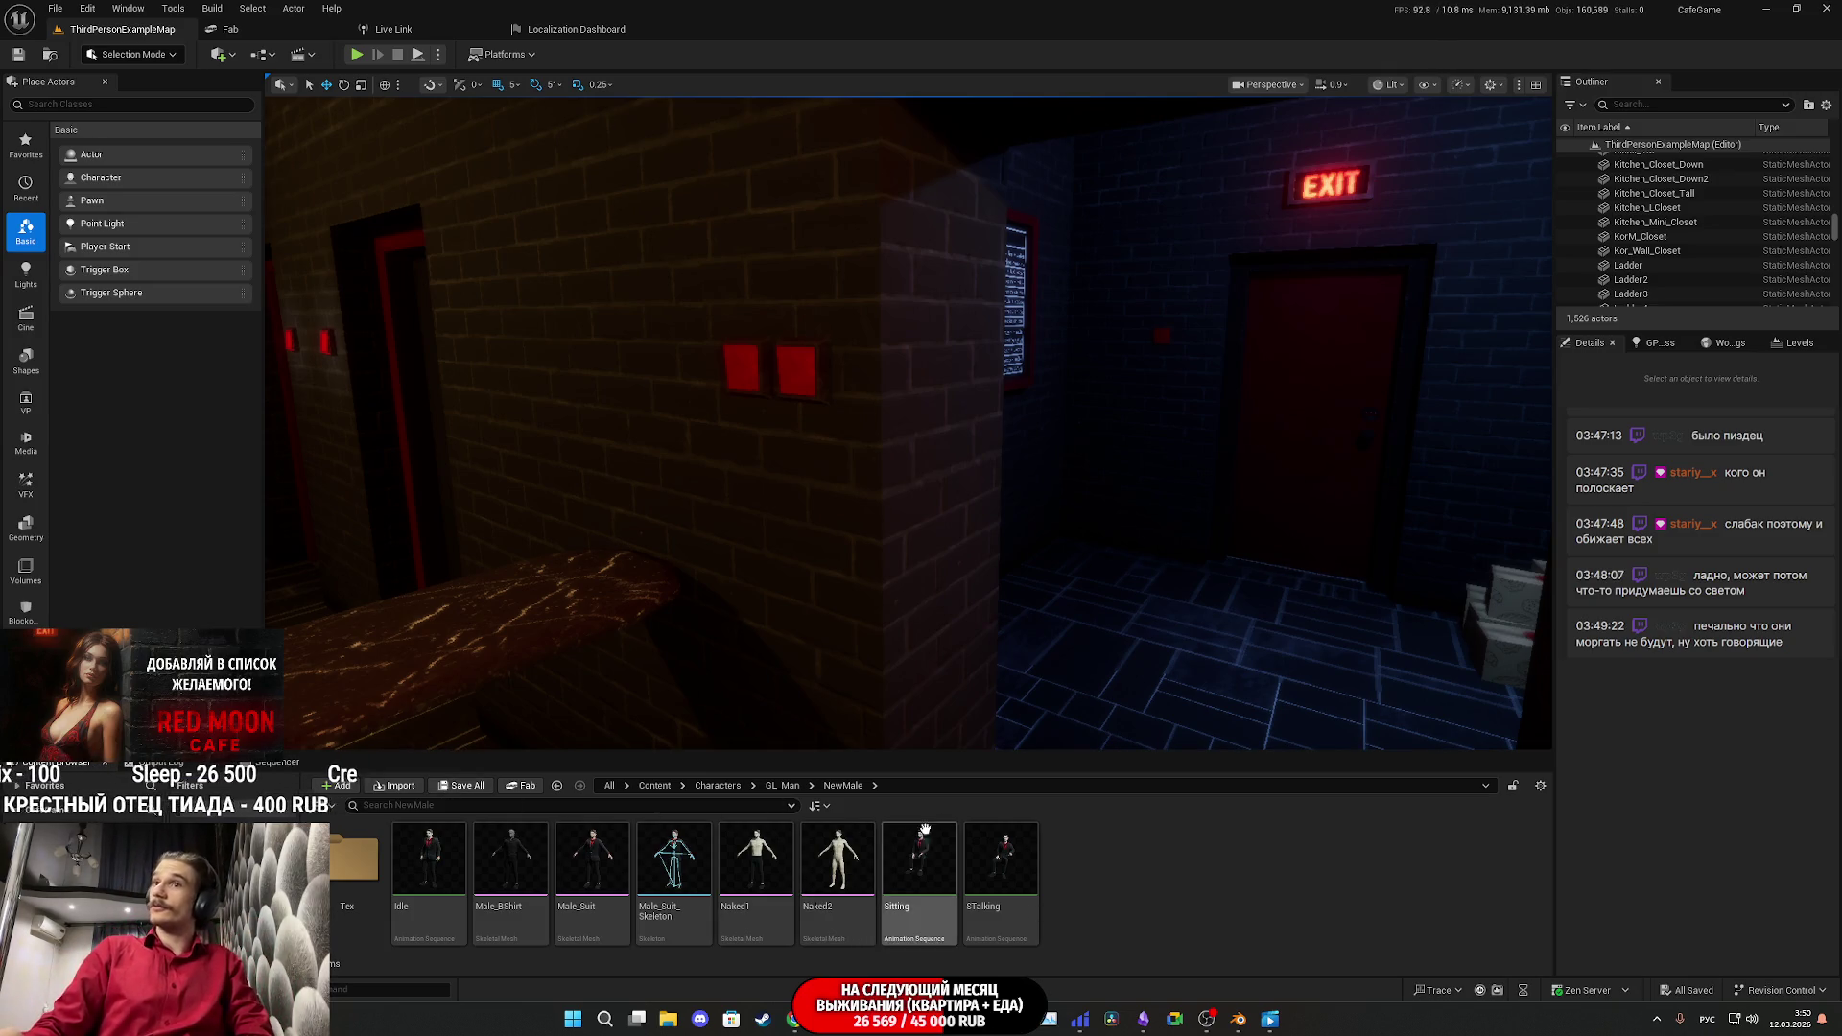
{"action": "left_click", "coordinate": [1271, 1022]}
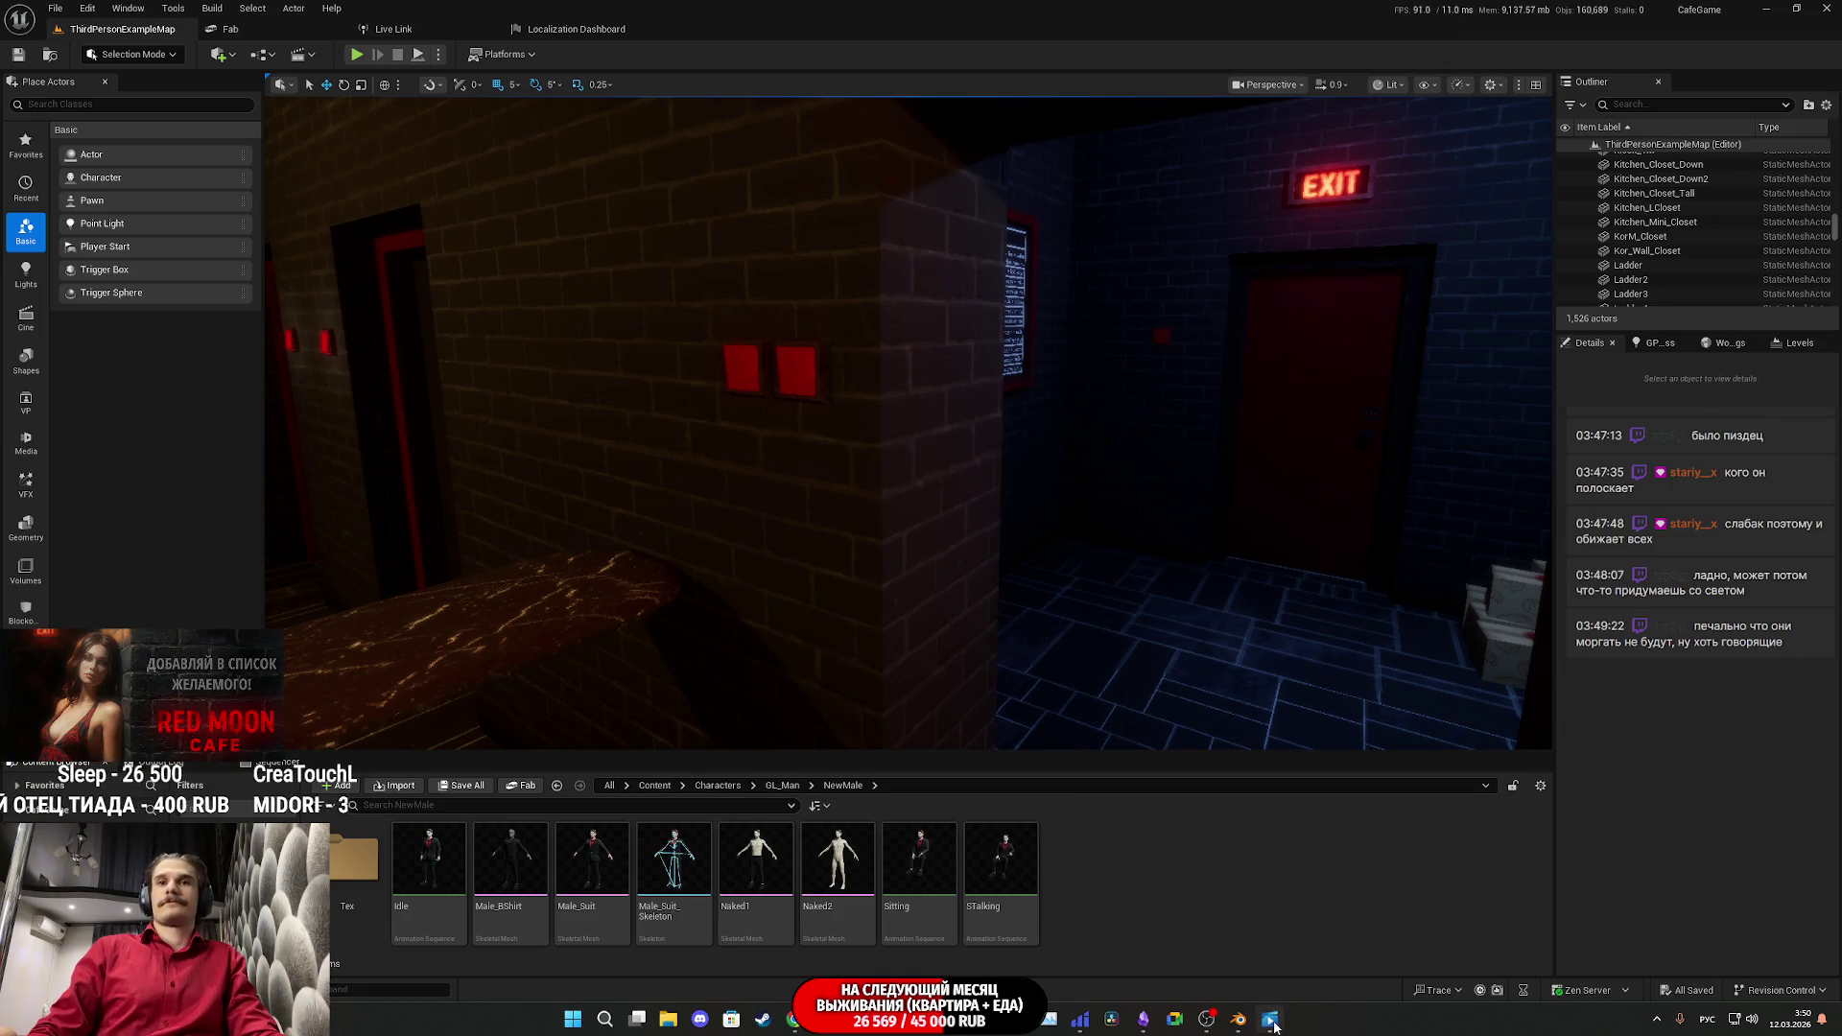
Step: Quit Blender with Ctrl+Q, discarding the armature scene's unsaved changes
{"action": "left_click", "coordinate": [1237, 1019]}
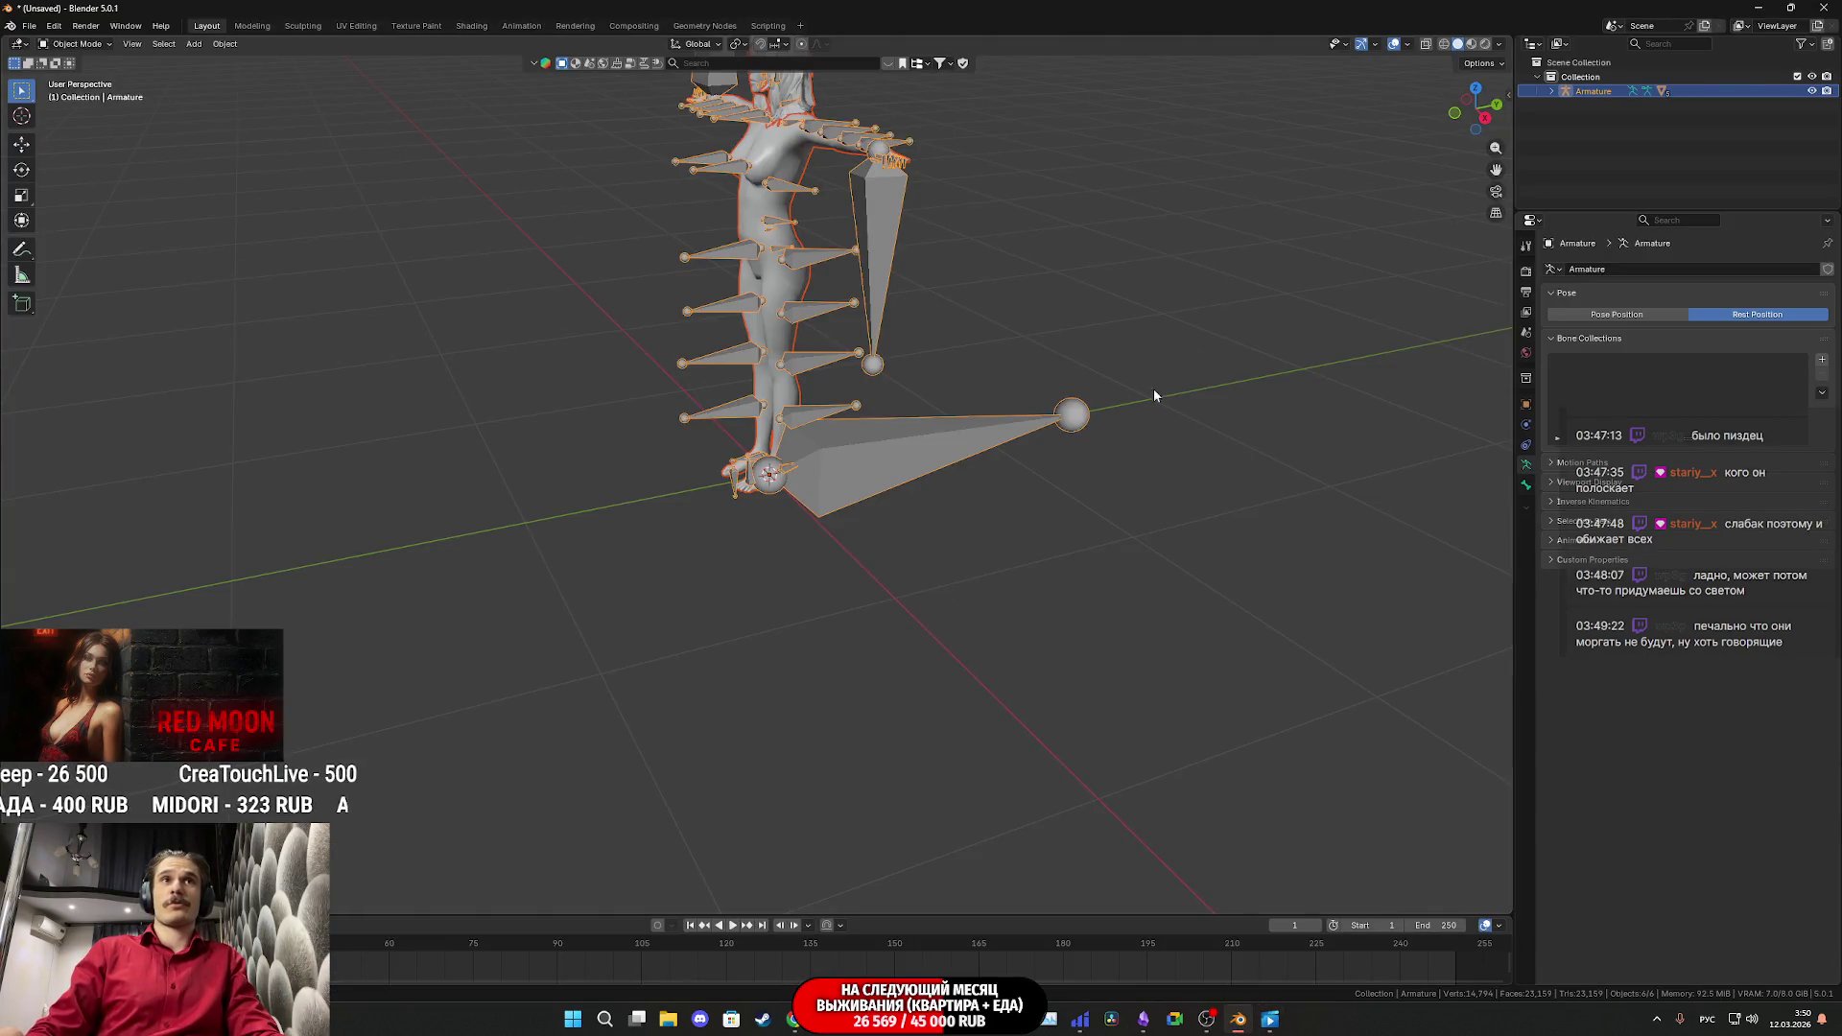
{"action": "key", "text": "ctrl+q"}
{"action": "left_click", "coordinate": [958, 532]}
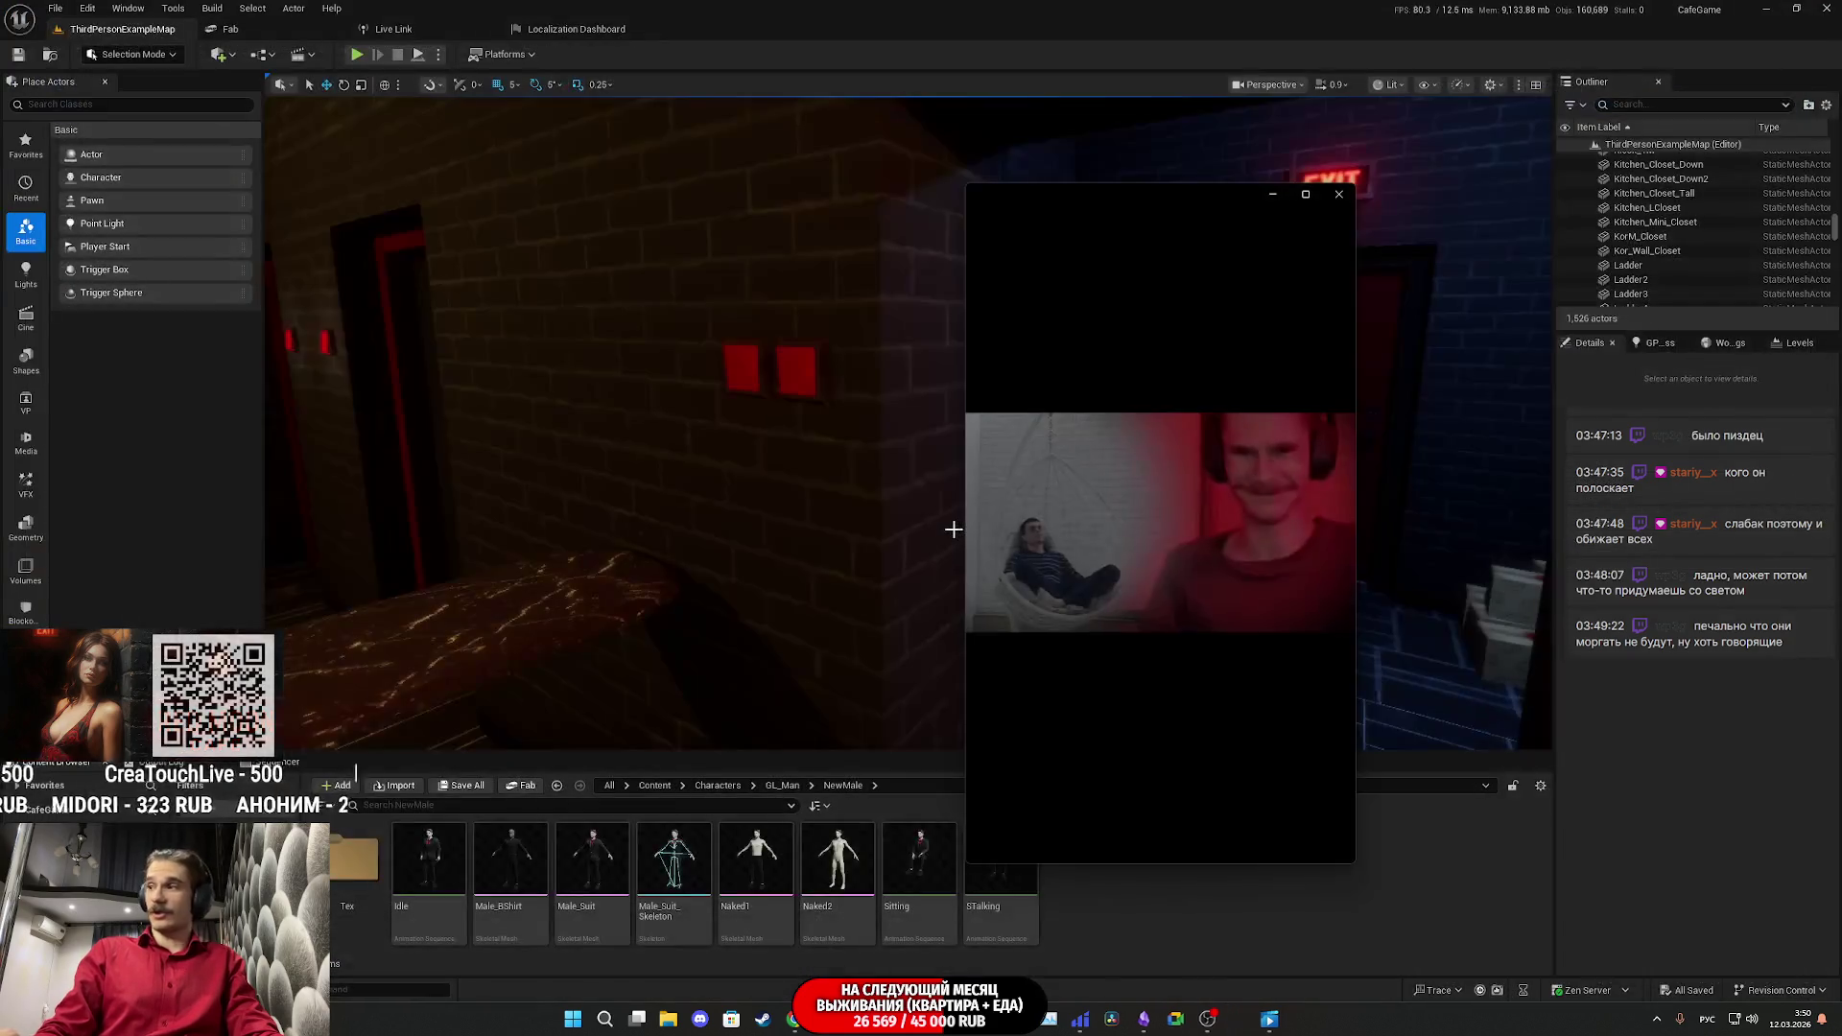